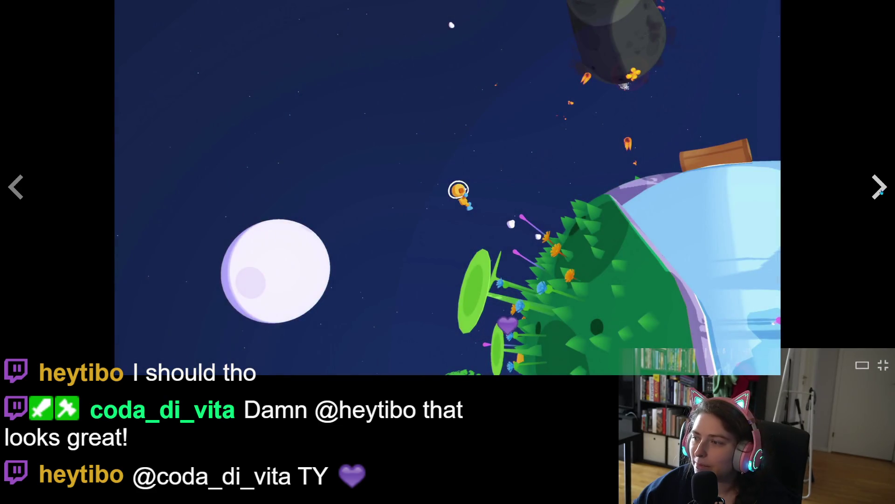
# Close the Wild Cosmos screenshot viewer and scroll down to the store page's demo download box
pyautogui.press('Right')
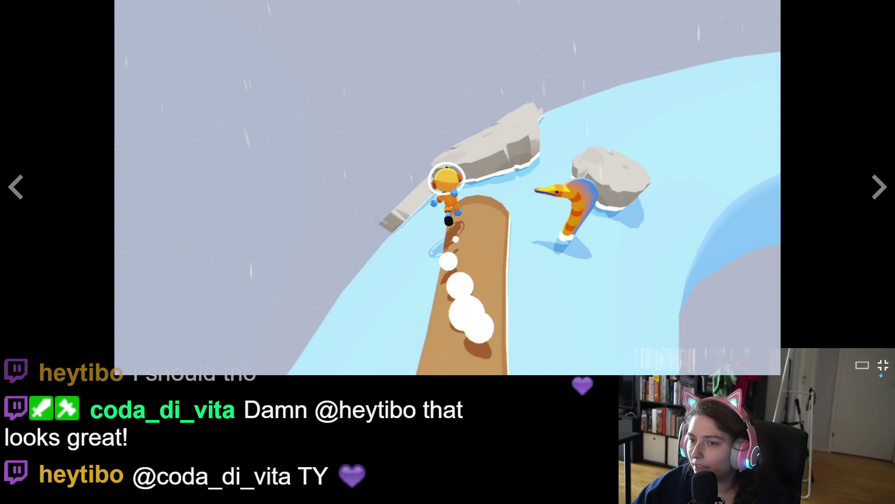
pyautogui.press('Escape')
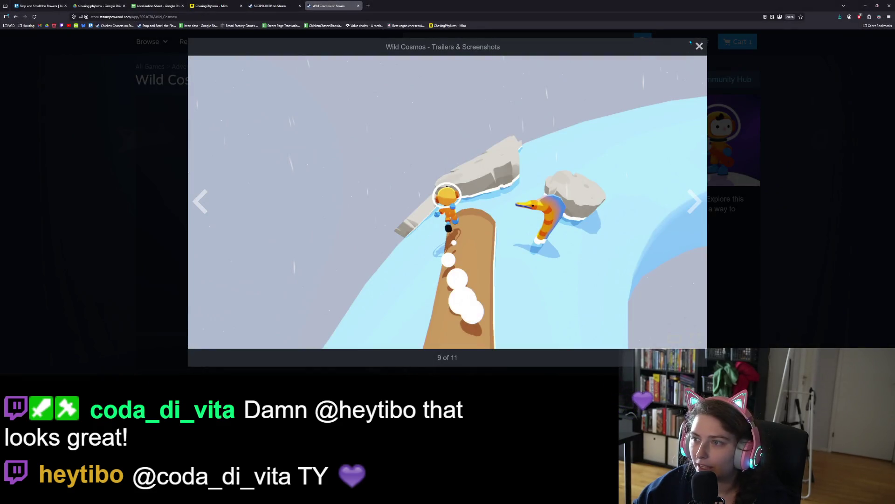
pyautogui.click(700, 46)
pyautogui.scroll(-3, 595, 247)
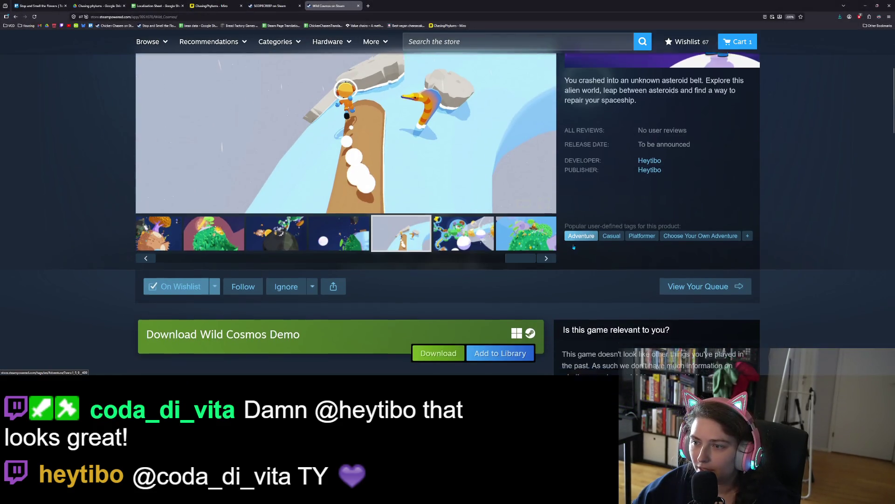
pyautogui.scroll(-2, 577, 256)
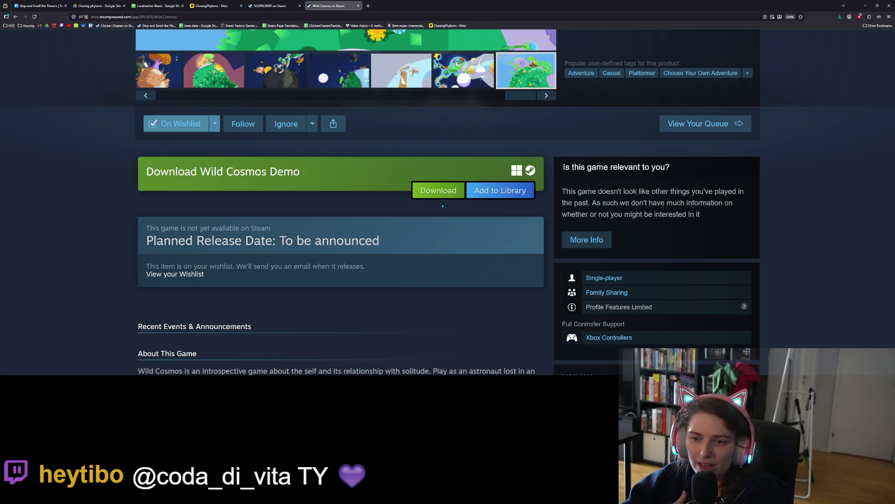
# Add the Wild Cosmos Demo to the library and dismiss the confirmation
pyautogui.click(478, 198)
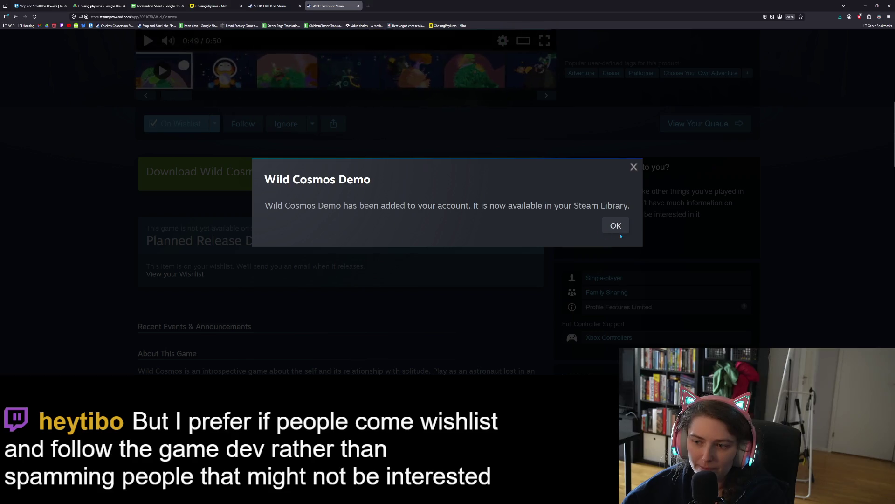
pyautogui.click(614, 226)
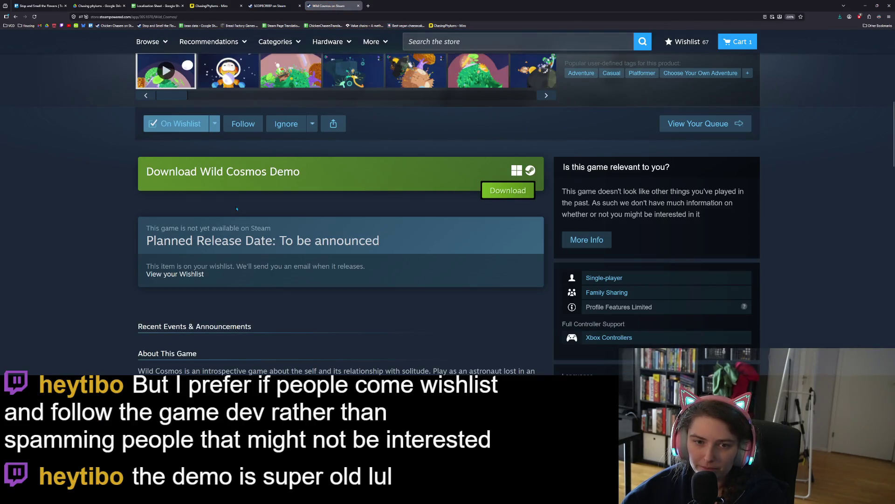
pyautogui.scroll(-5, 449, 252)
pyautogui.scroll(-4, 449, 253)
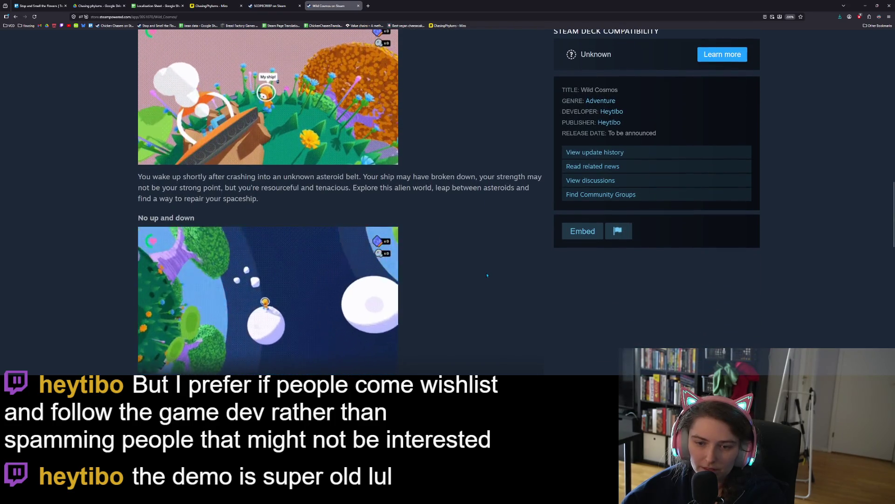
pyautogui.scroll(-1, 487, 275)
pyautogui.scroll(1, 488, 275)
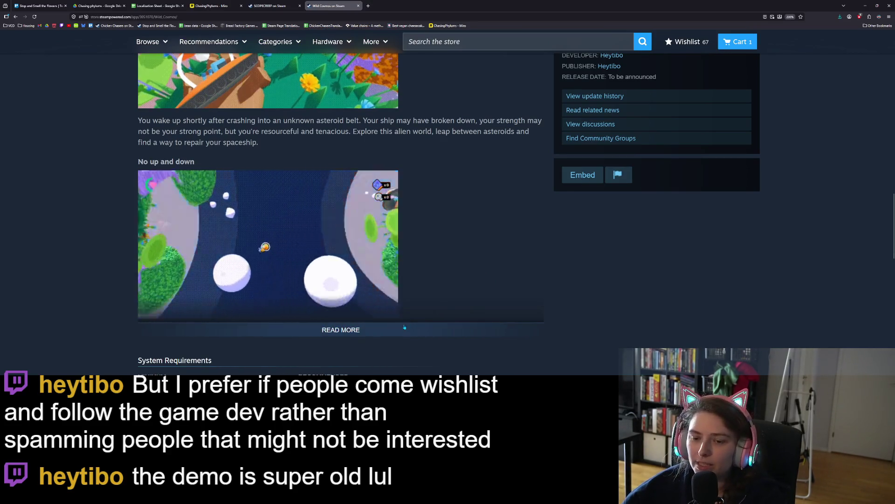
# Expand READ MORE and read through the full Wild Cosmos description
pyautogui.click(424, 328)
pyautogui.scroll(-4, 467, 291)
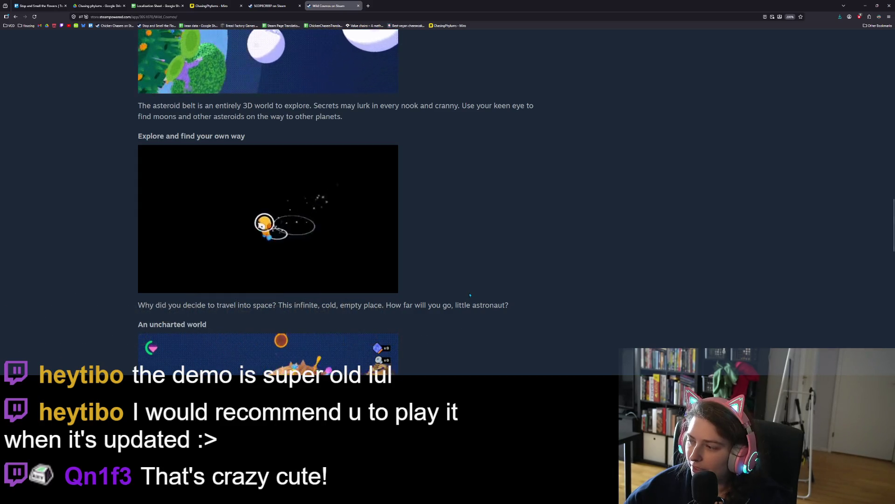
pyautogui.scroll(-4, 464, 289)
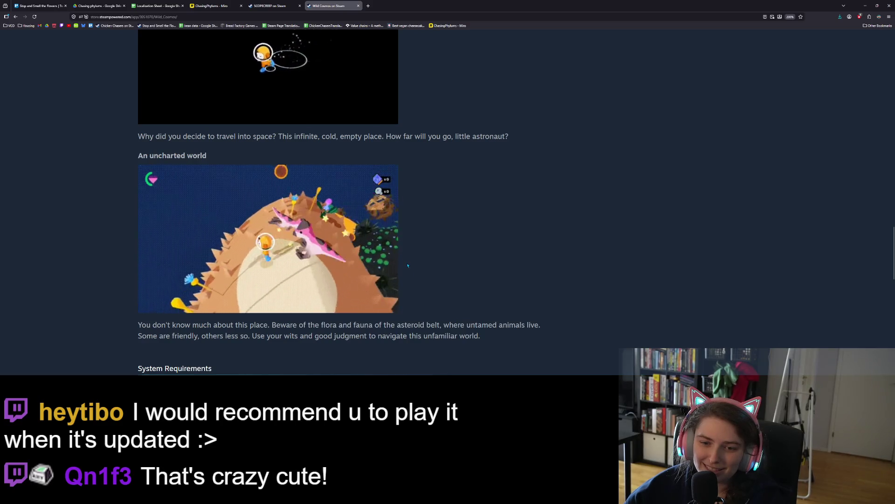
pyautogui.scroll(-3, 408, 265)
pyautogui.scroll(2, 453, 295)
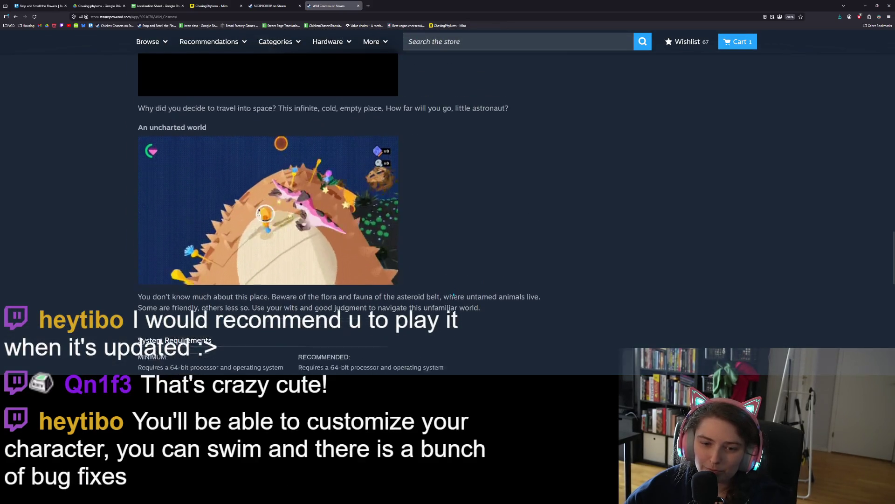
pyautogui.scroll(5, 454, 295)
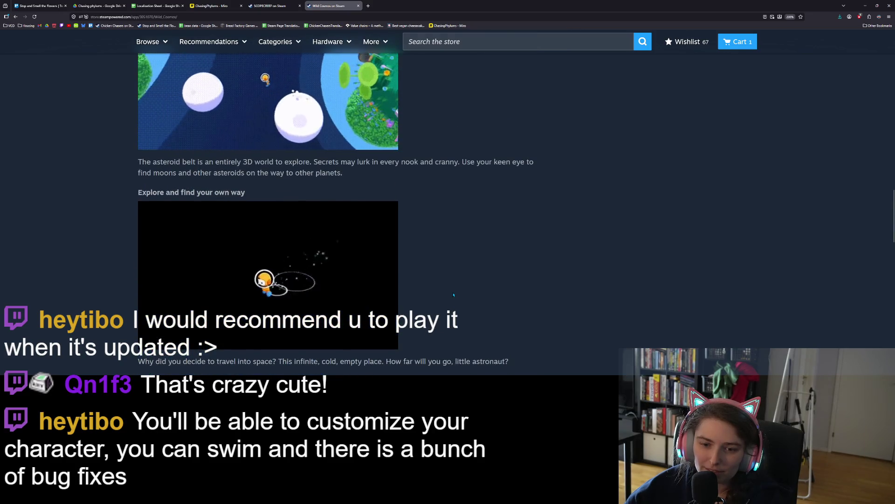
pyautogui.scroll(6, 454, 295)
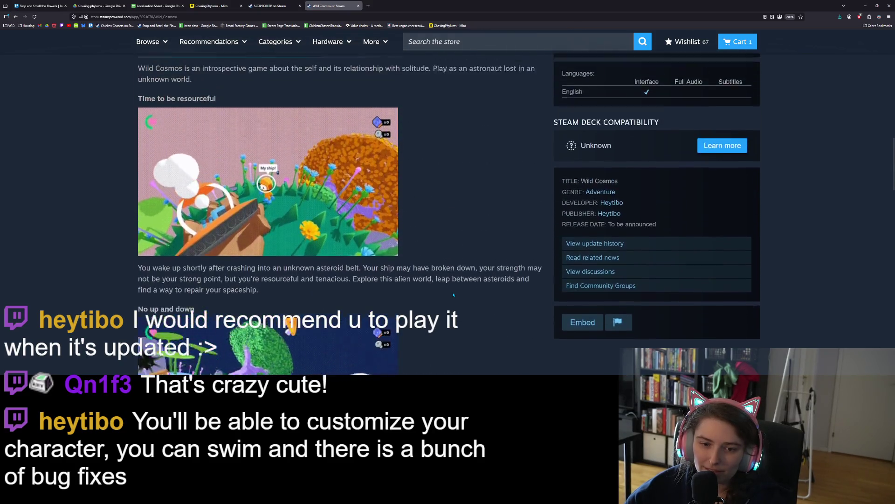
pyautogui.scroll(4, 454, 295)
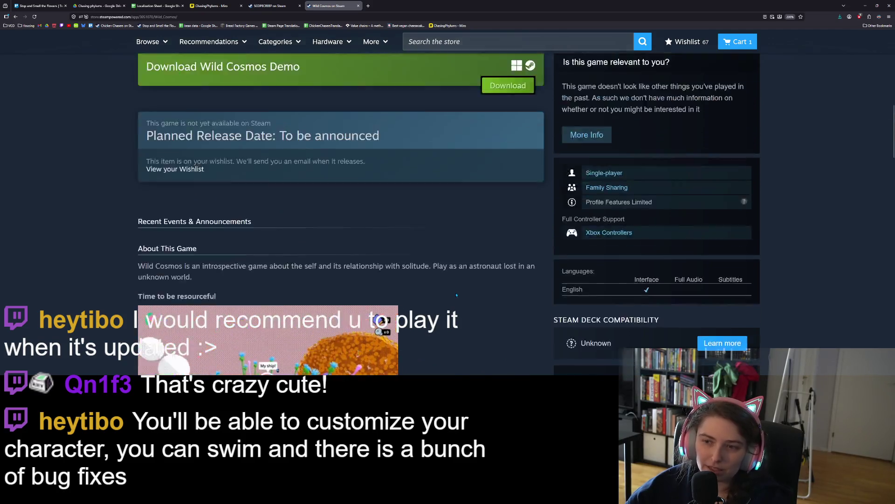
pyautogui.scroll(10, 457, 294)
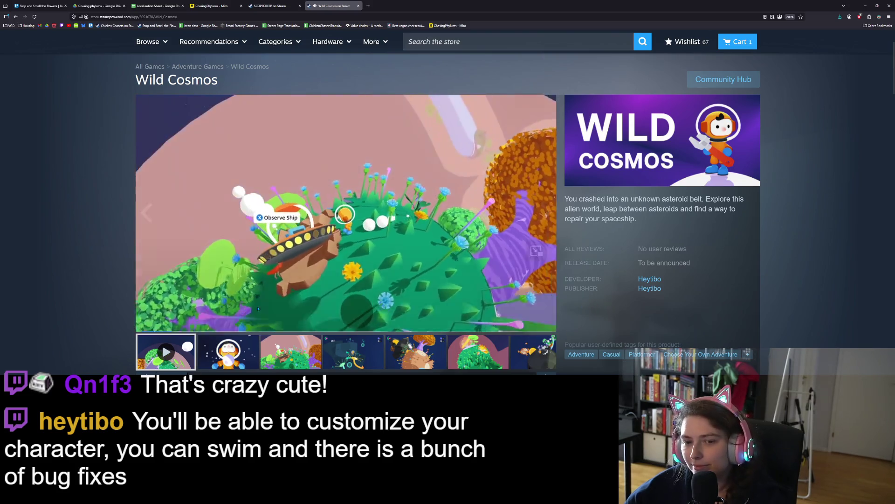
pyautogui.scroll(1, 258, 308)
pyautogui.scroll(-2, 143, 270)
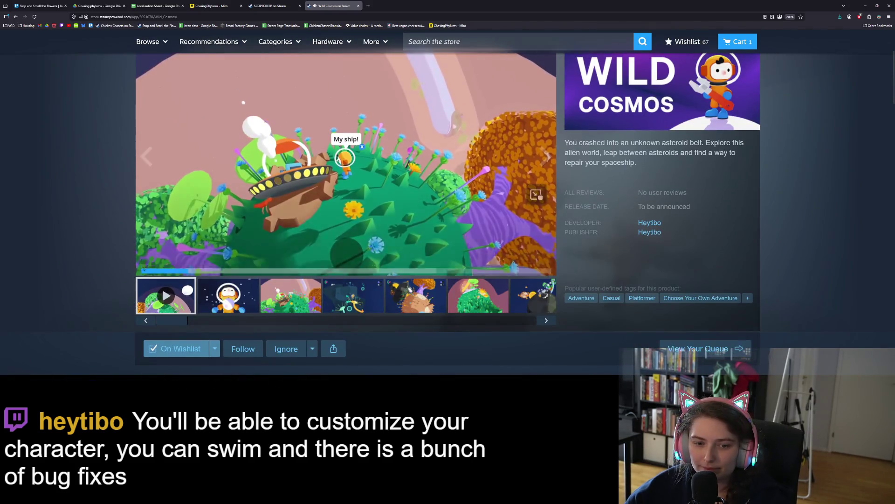
# Pause the trailer, glance at the Localization Sheet, then return to settings.gd in Godot
pyautogui.click(146, 264)
pyautogui.scroll(2, 145, 270)
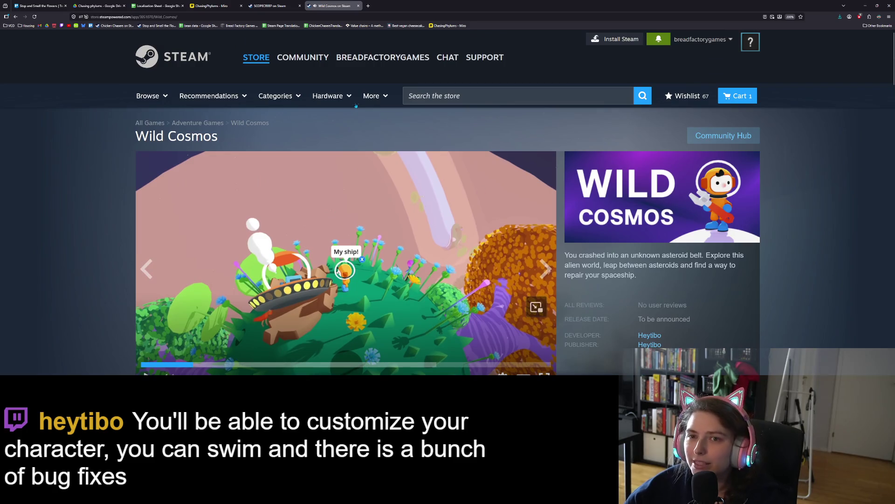
pyautogui.click(157, 5)
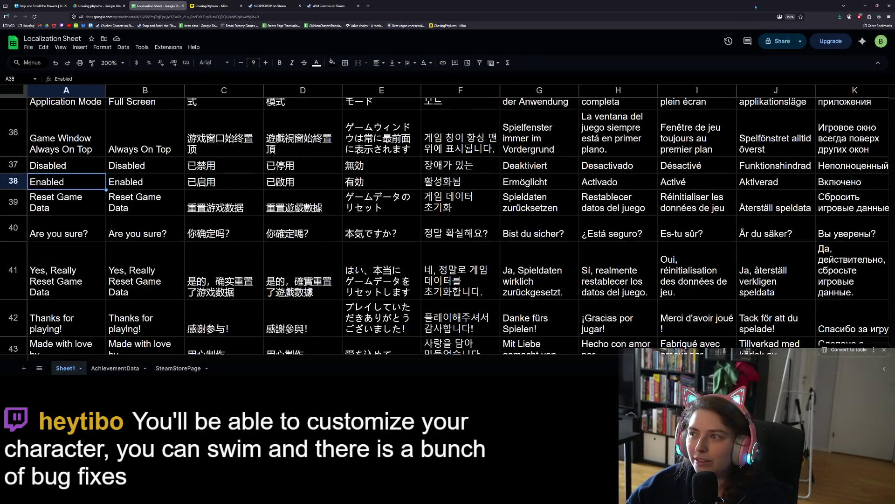
pyautogui.click(863, 6)
pyautogui.click(551, 169)
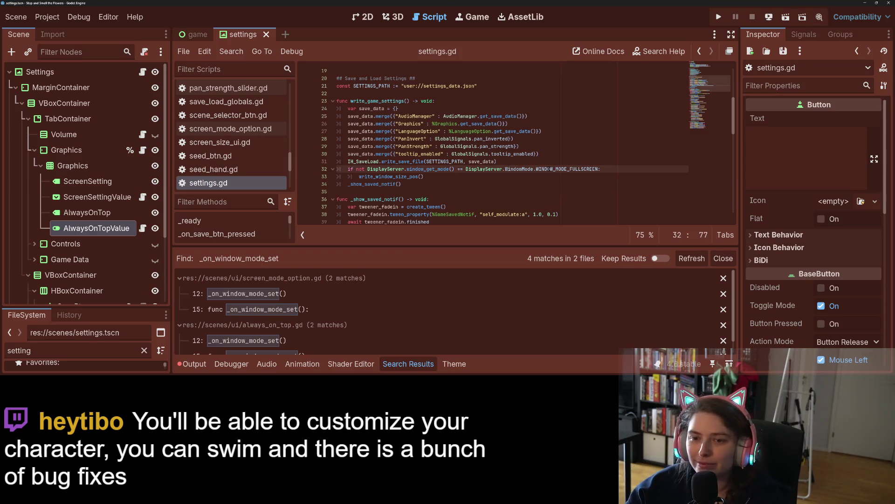
# Collapse the search results and open graphics_settings.gd from the Graphics node, caret on the AlwaysOnTop line
pyautogui.click(469, 161)
pyautogui.scroll(-1, 467, 157)
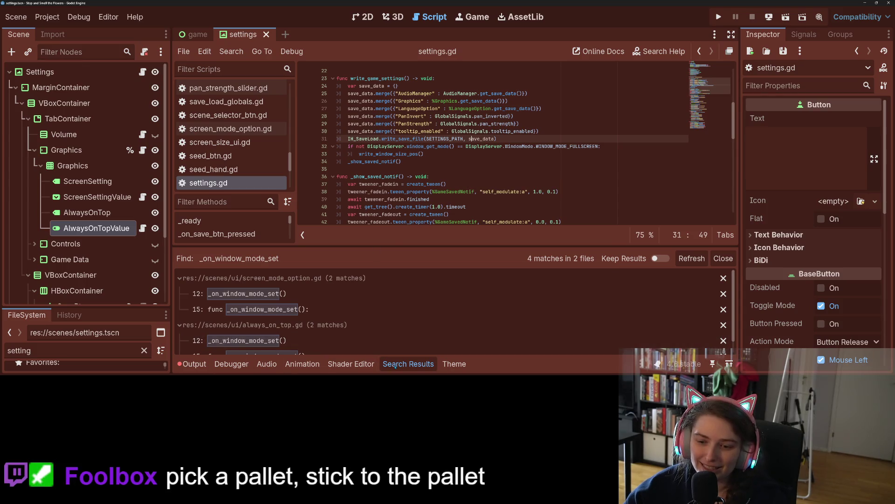
pyautogui.click(408, 364)
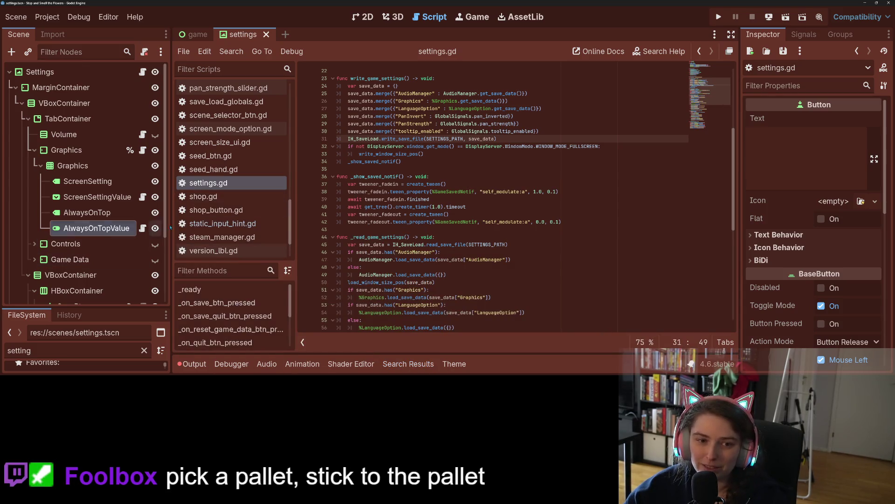
pyautogui.click(143, 150)
pyautogui.click(473, 188)
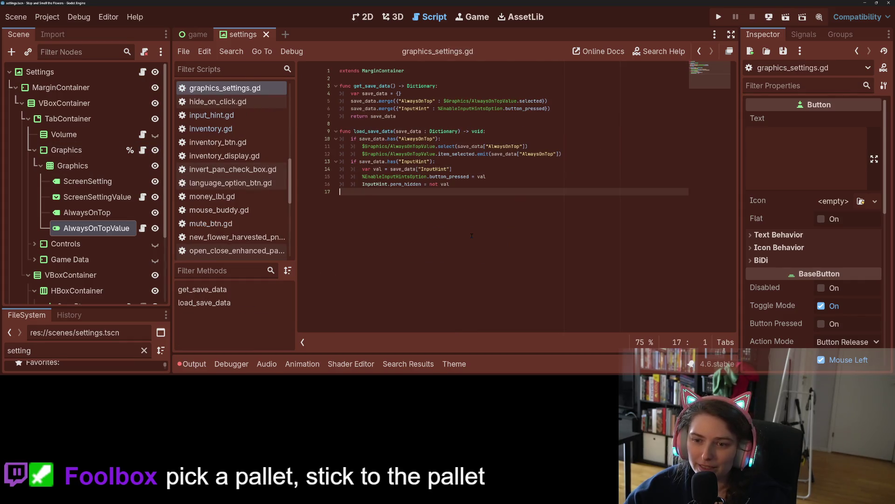
pyautogui.click(480, 185)
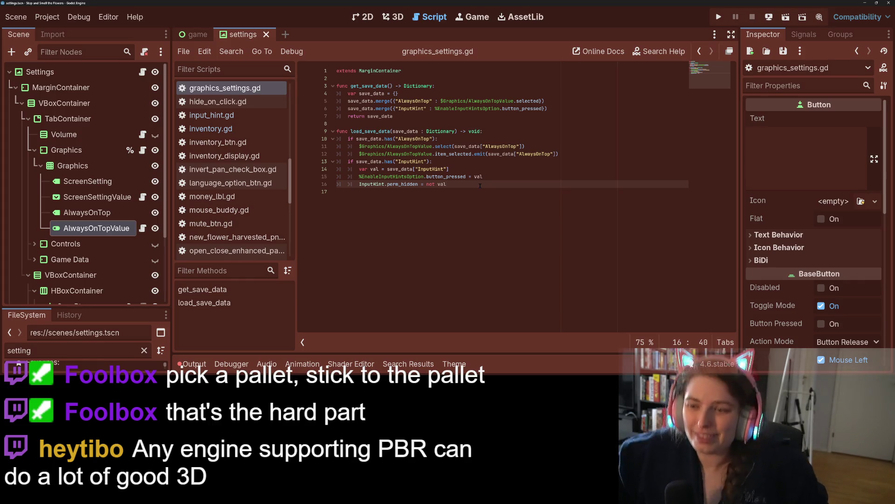
pyautogui.click(470, 101)
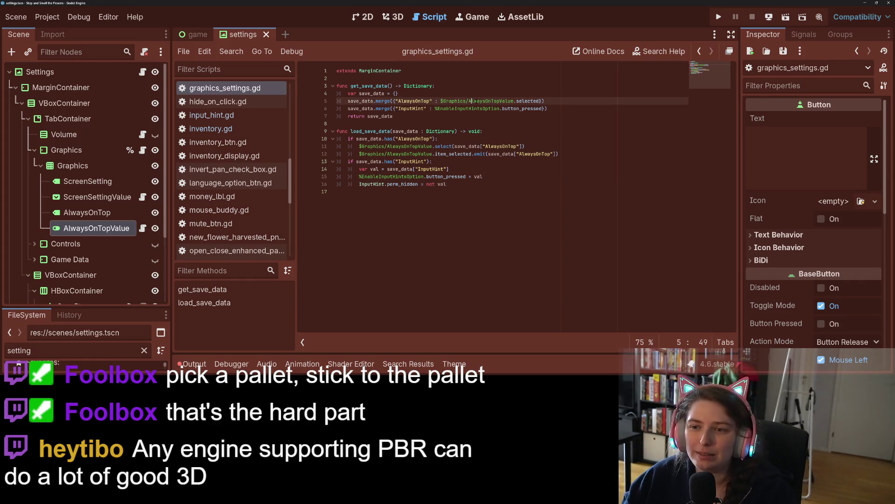
# Rewrite line 11 as a direct button_pressed assignment instead of the select call
pyautogui.write('but')
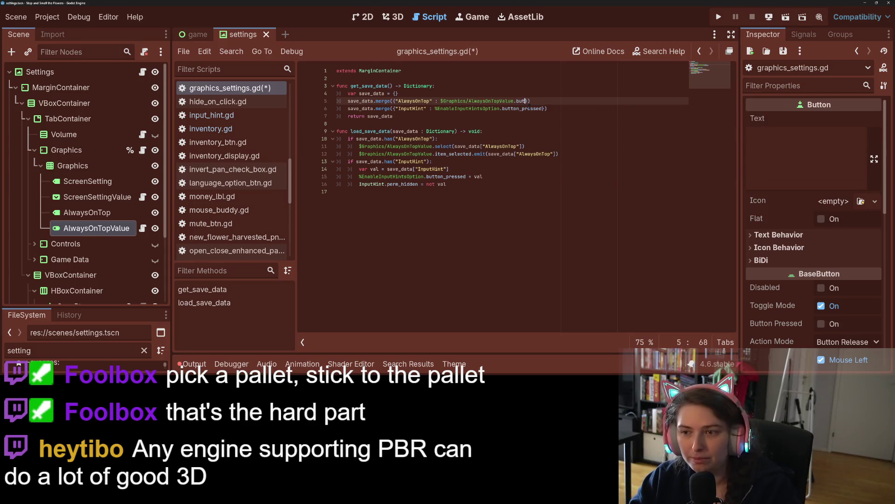
pyautogui.press('Down')
pyautogui.press('Down')
pyautogui.press('Down')
pyautogui.press('Return')
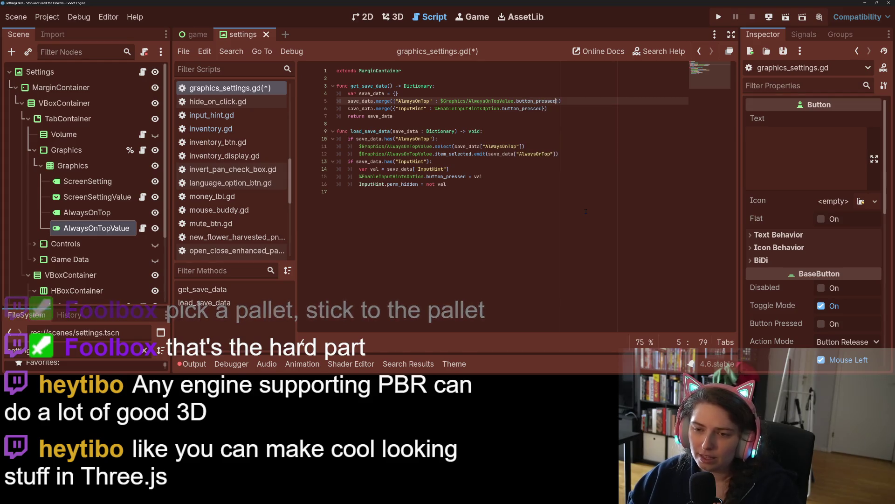
pyautogui.click(488, 154)
pyautogui.doubleClick(524, 101)
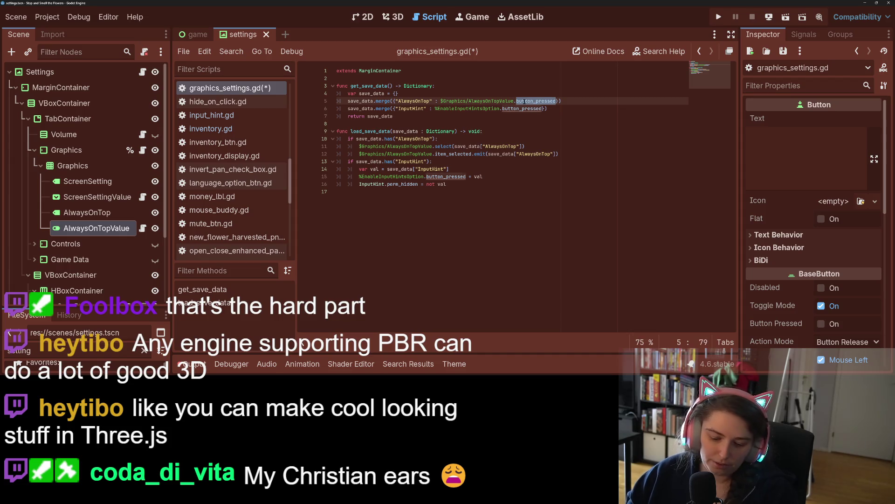
pyautogui.click(446, 146)
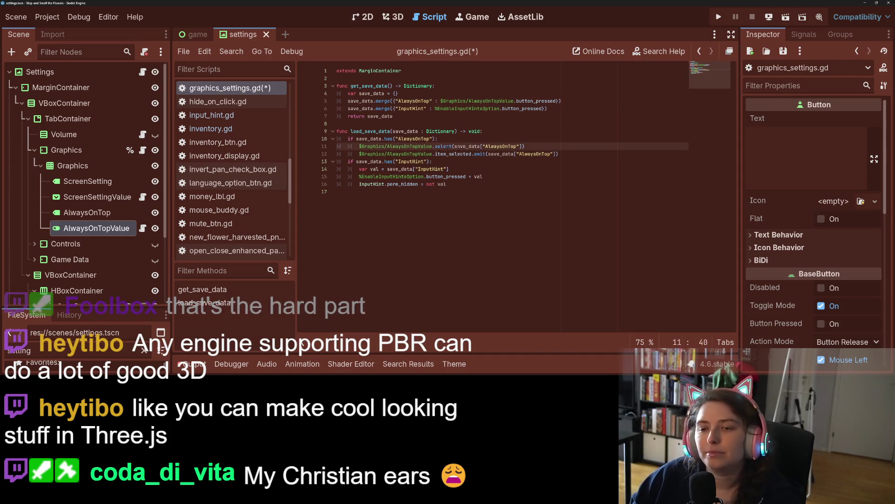
pyautogui.moveTo(446, 146)
pyautogui.mouseDown()
pyautogui.moveTo(505, 147)
pyautogui.moveTo(452, 146)
pyautogui.mouseUp()
pyautogui.write('button_pressed')
pyautogui.press('Delete')
pyautogui.write('=')
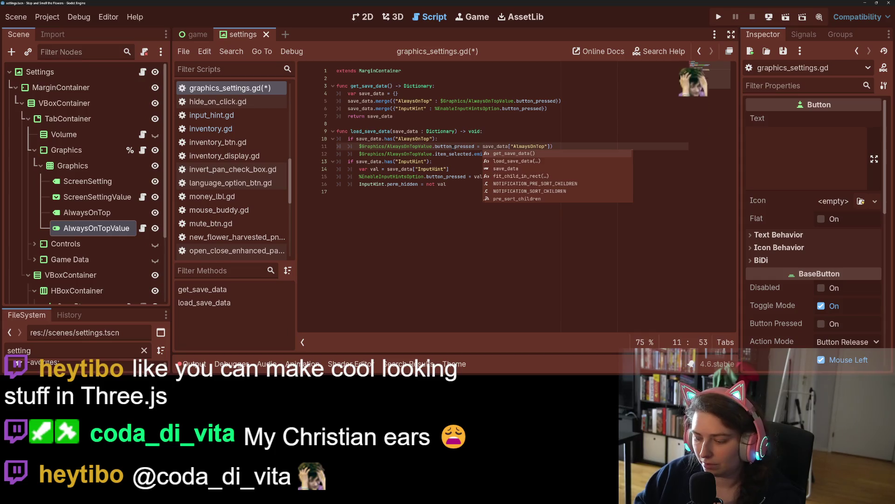
pyautogui.press('End')
pyautogui.press('BackSpace')
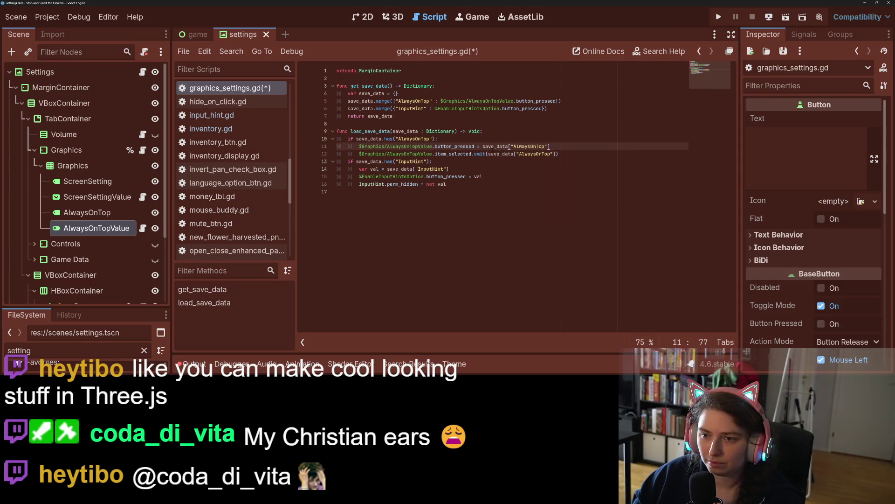
# Move the save_data["AlwaysOnTop"] lookup into a new val variable and set button_pressed = val
pyautogui.moveTo(483, 146); pyautogui.dragTo(546, 146)
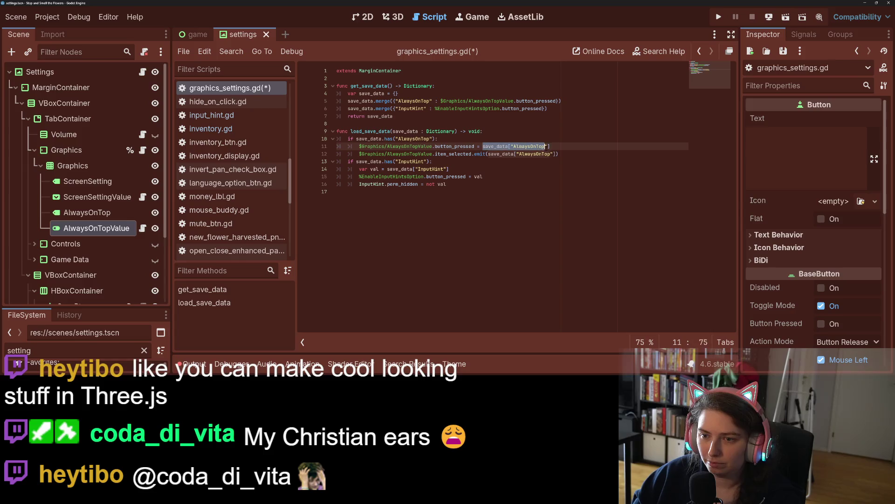
pyautogui.hotkey('ctrl', 'x')
pyautogui.click(453, 139)
pyautogui.press('Return')
pyautogui.write('var val = save_data["AlwaysOnTop')
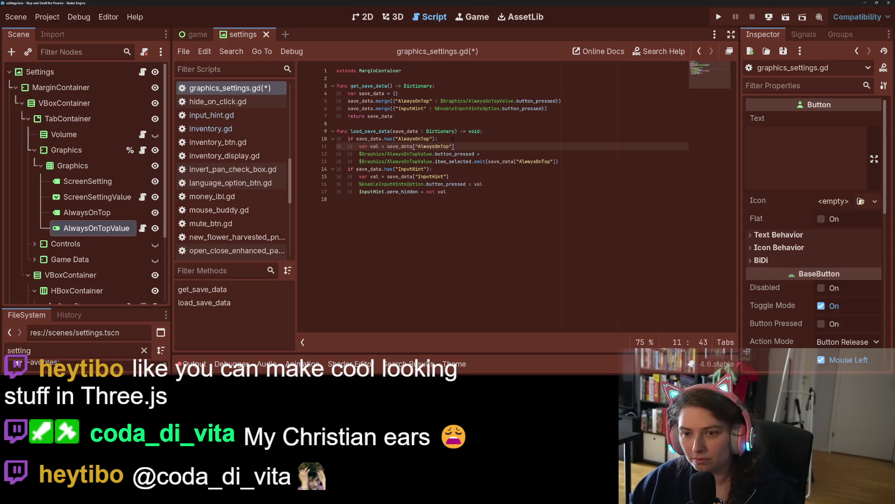
pyautogui.doubleClick(374, 147)
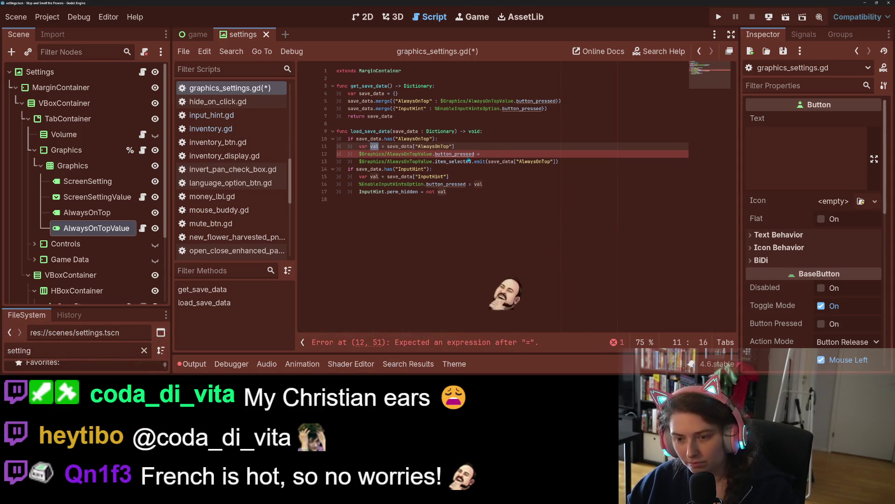
pyautogui.click(509, 154)
pyautogui.write('val')
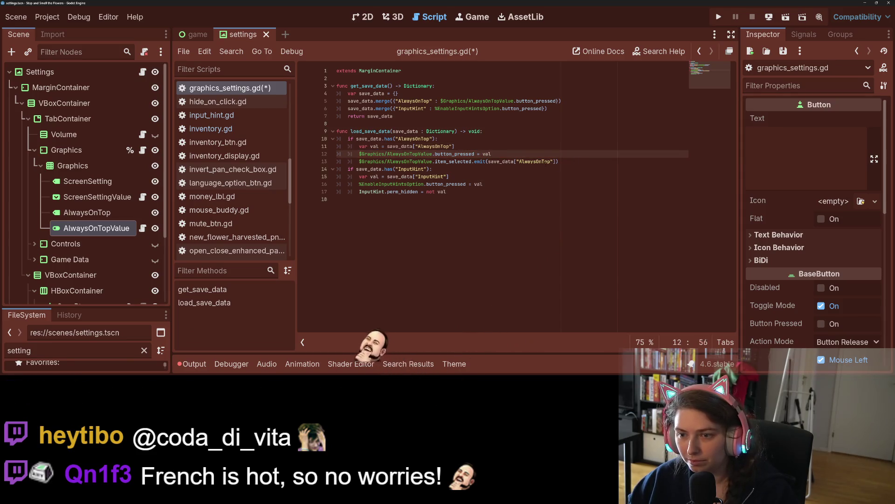
# Select the item_selected.emit call on line 13 and browse its available members
pyautogui.moveTo(557, 161); pyautogui.dragTo(488, 162)
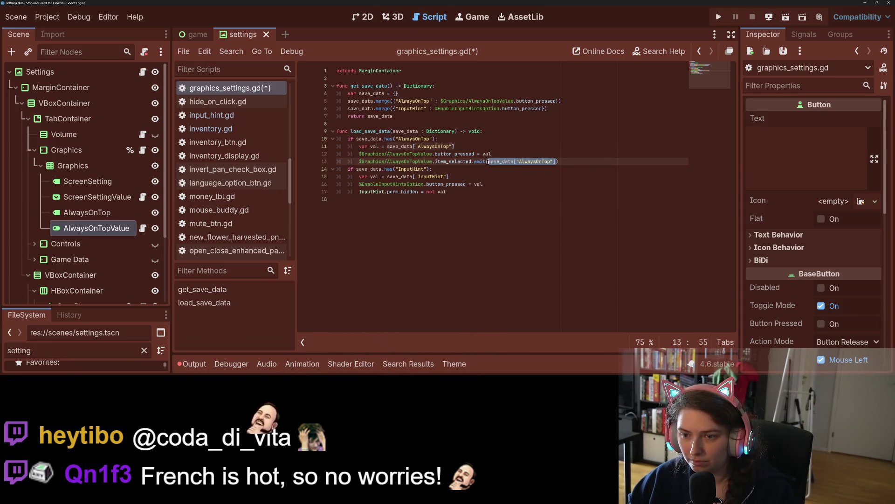
pyautogui.click(568, 162)
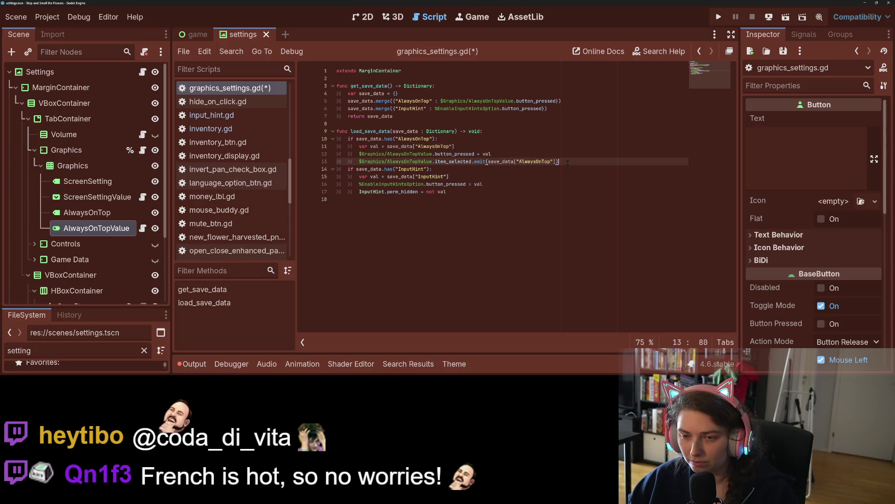
pyautogui.moveTo(565, 161); pyautogui.dragTo(330, 158)
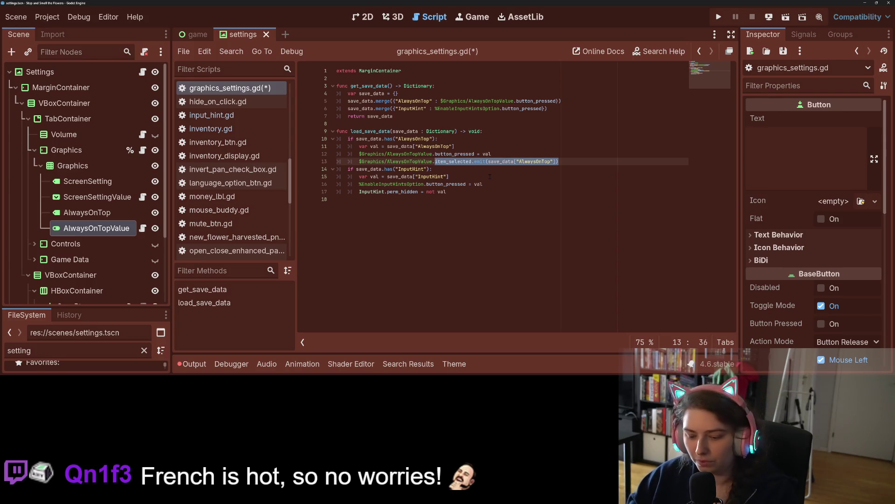
pyautogui.write('phics/AlwaysOnTopValue.p')
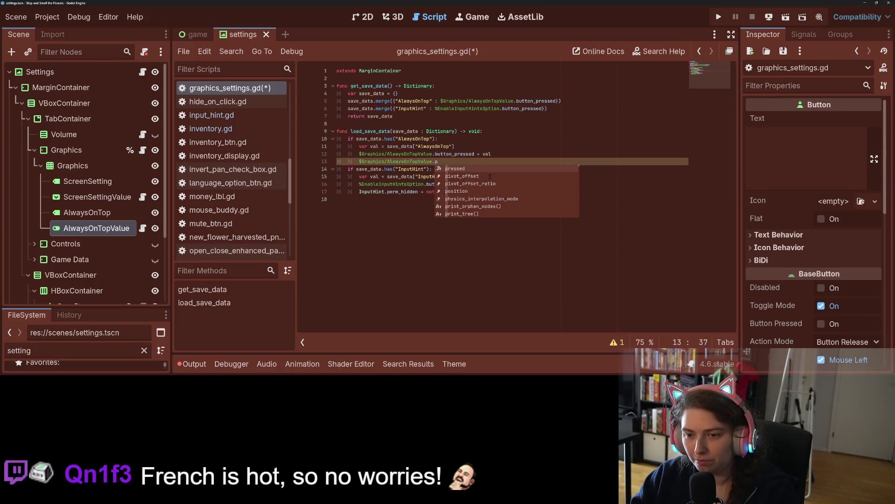
pyautogui.press('BackSpace')
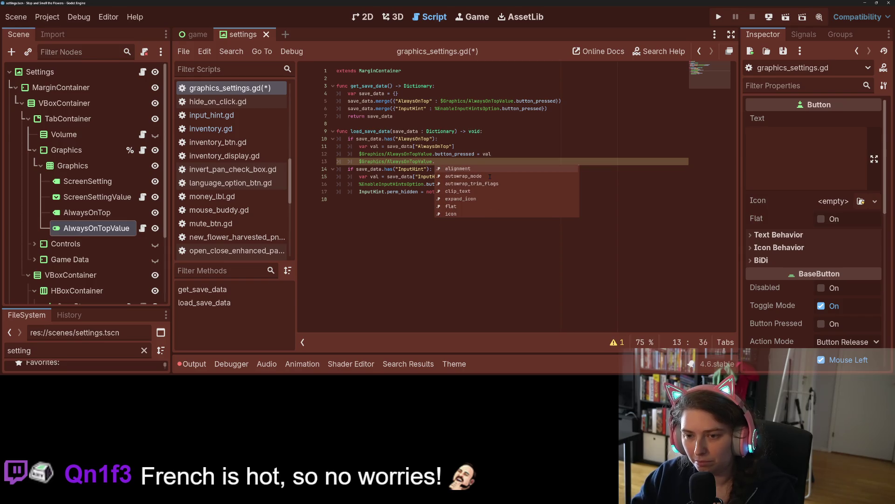
pyautogui.click(407, 176)
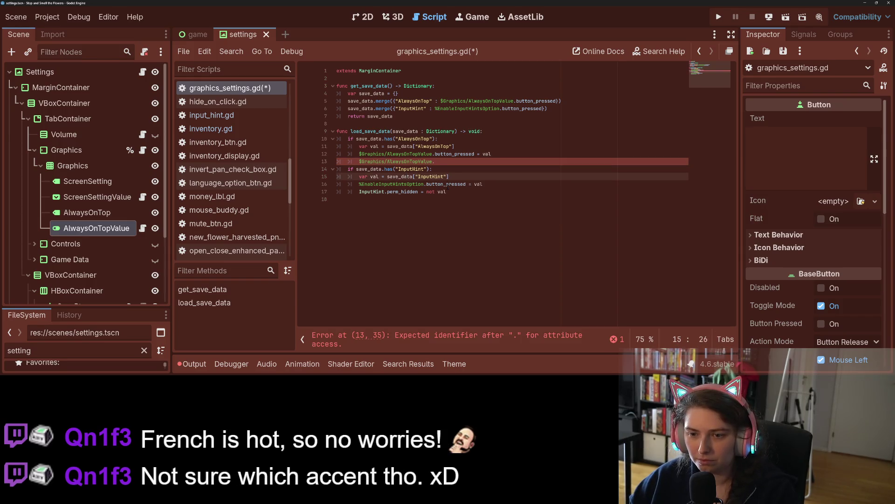
pyautogui.click(536, 192)
pyautogui.press('Up')
pyautogui.press('Up')
pyautogui.press('Up')
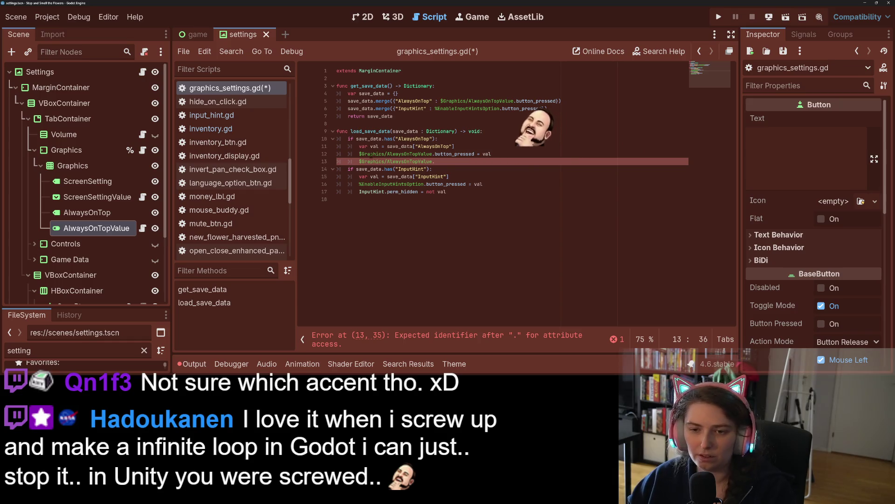
# Replace line 13's $Graphics/AlwaysOnTopValue. prefix with GlobalSignals, then open always_on_top.gd
pyautogui.moveTo(359, 162); pyautogui.dragTo(451, 161)
pyautogui.write('$')
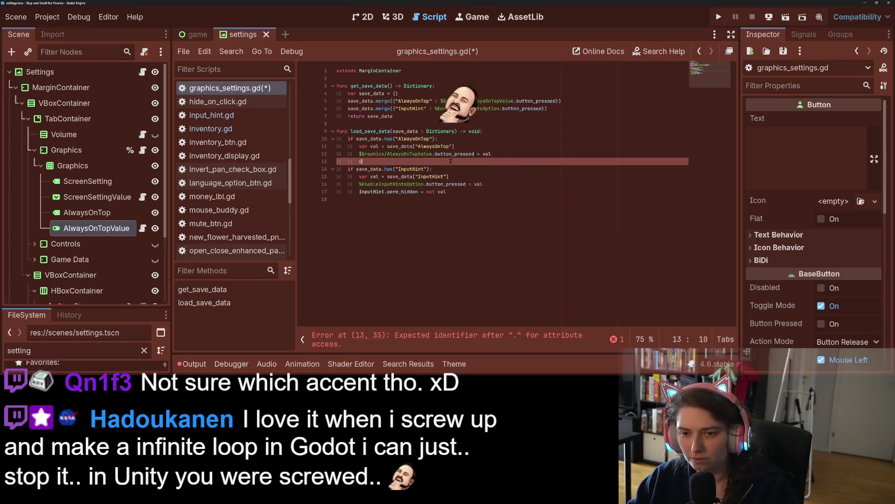
pyautogui.press('BackSpace')
pyautogui.write('Glob')
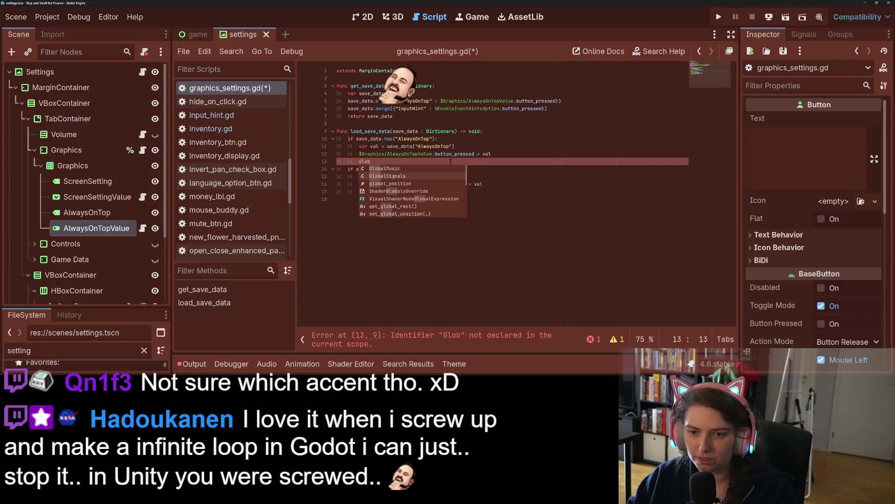
pyautogui.press('Return')
pyautogui.write('.al')
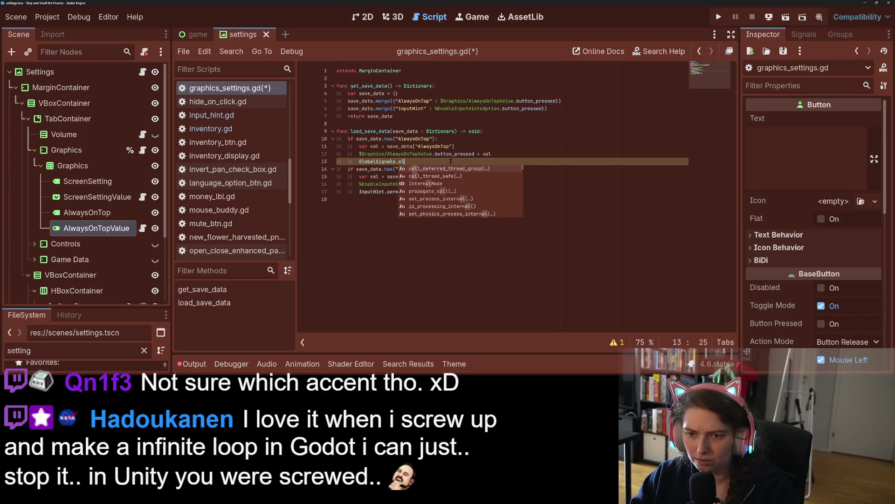
pyautogui.press('BackSpace')
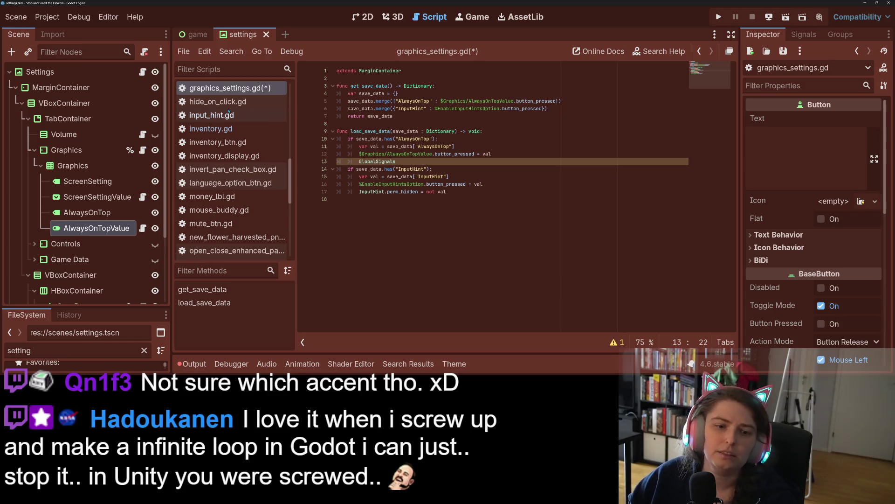
pyautogui.click(144, 228)
pyautogui.click(460, 168)
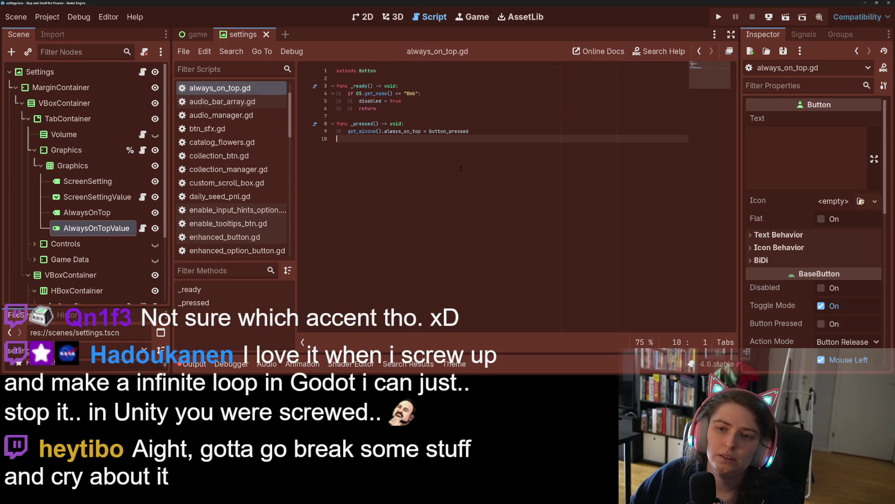
pyautogui.click(401, 131)
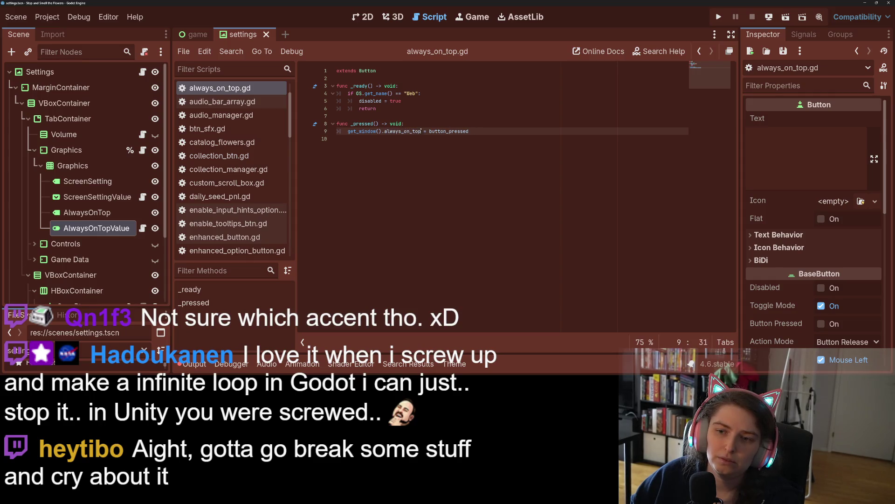
pyautogui.moveTo(421, 131); pyautogui.dragTo(348, 131)
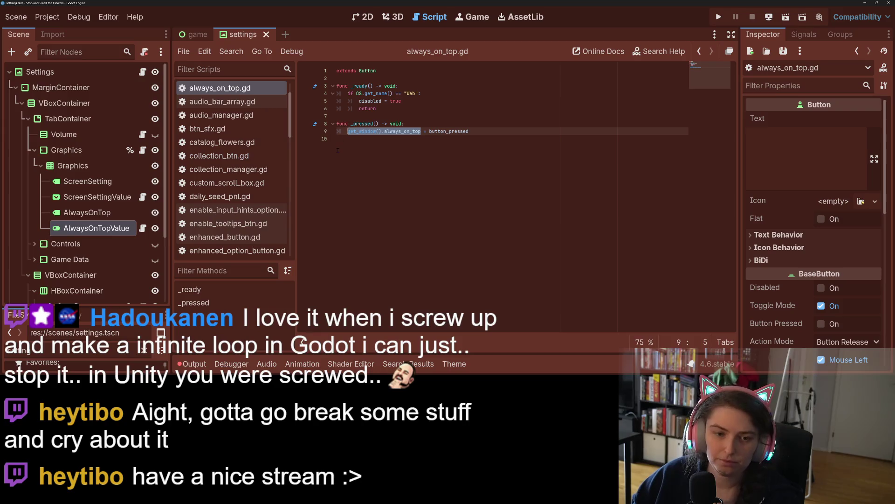
pyautogui.click(434, 210)
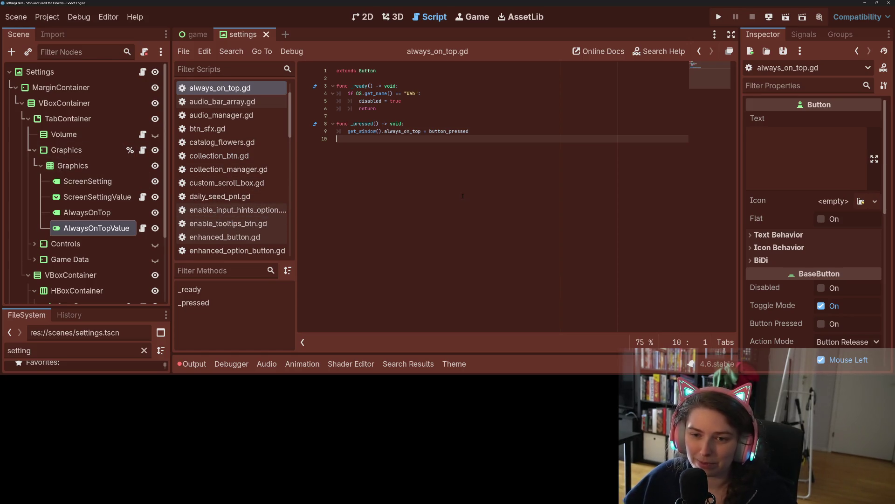
pyautogui.press('Up')
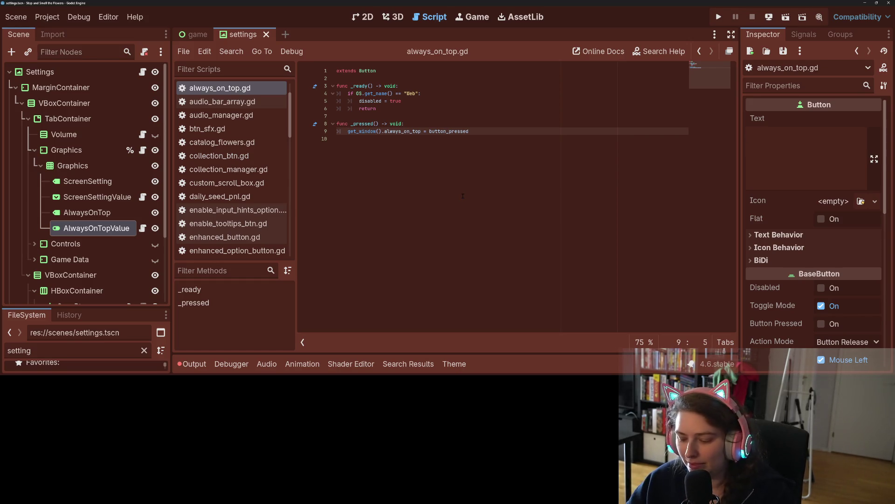
# Wrap the get_window always_on_top line in a new update_window_mode() -> void function
pyautogui.press('Return')
pyautogui.press('Return')
pyautogui.press('Up')
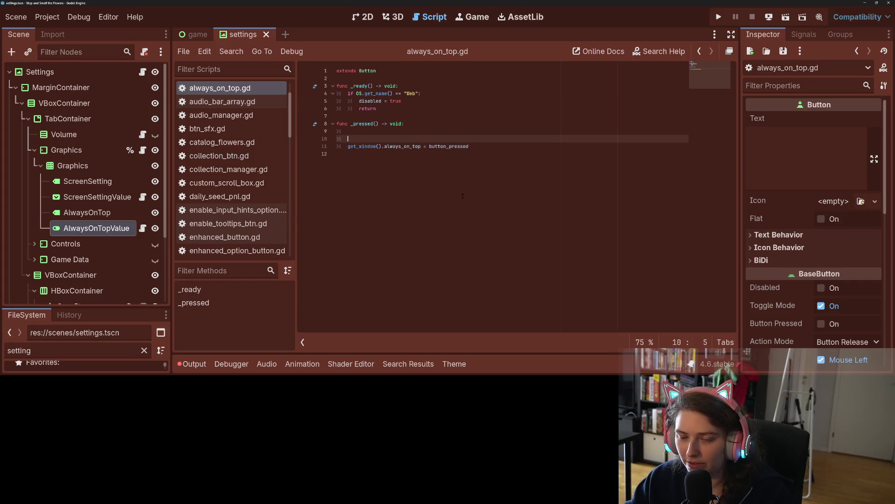
pyautogui.write('func ')
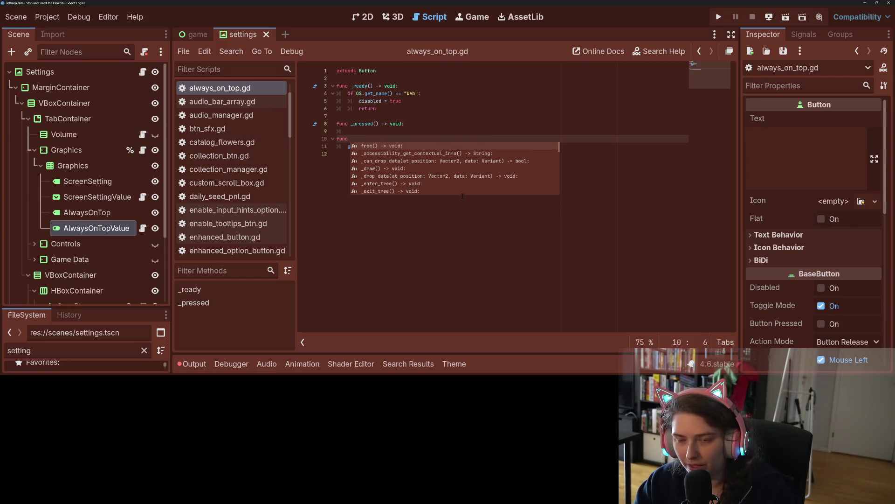
pyautogui.write('set')
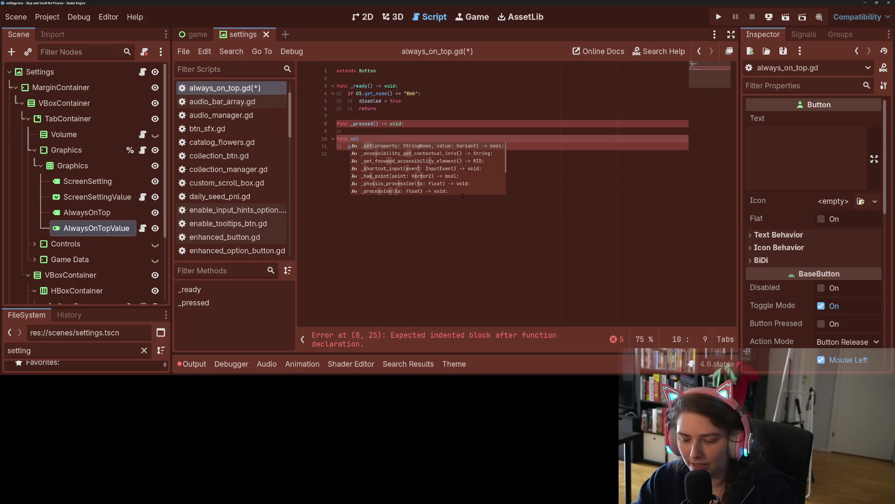
pyautogui.write('_')
pyautogui.press('BackSpace')
pyautogui.press('BackSpace')
pyautogui.press('BackSpace')
pyautogui.write('update_window')
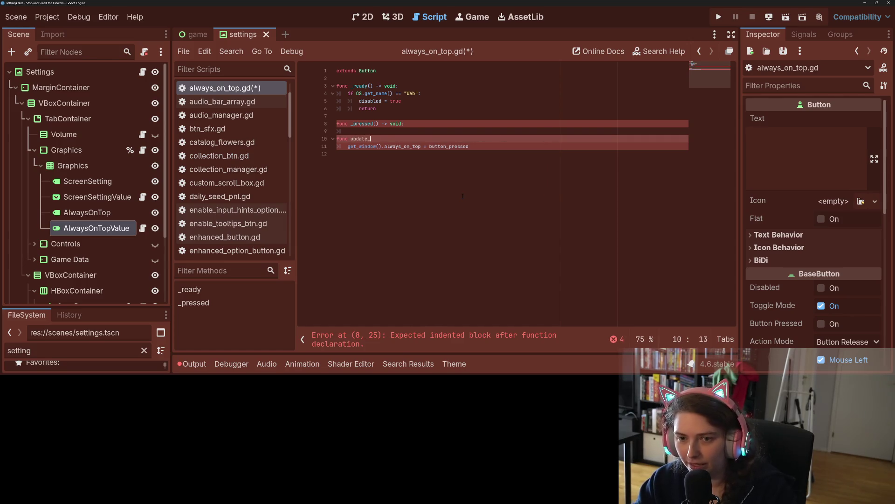
pyautogui.write('_mode() -> void:')
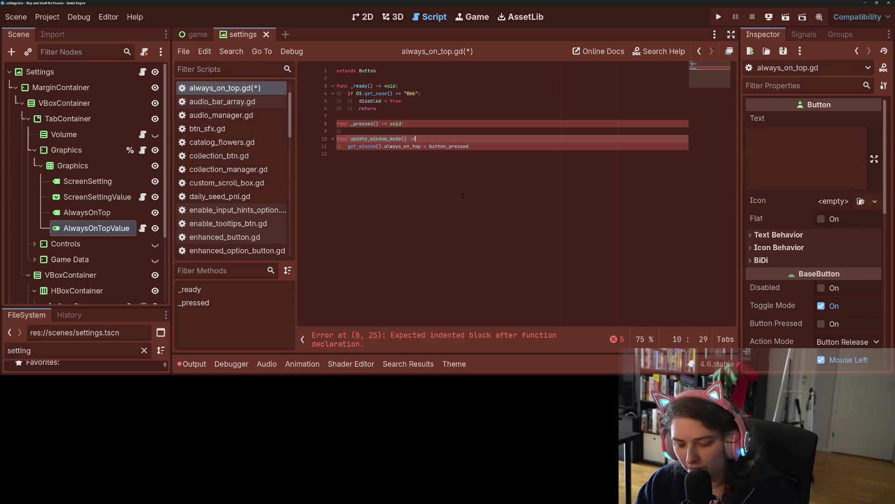
pyautogui.press('Return')
pyautogui.press('BackSpace')
pyautogui.press('BackSpace')
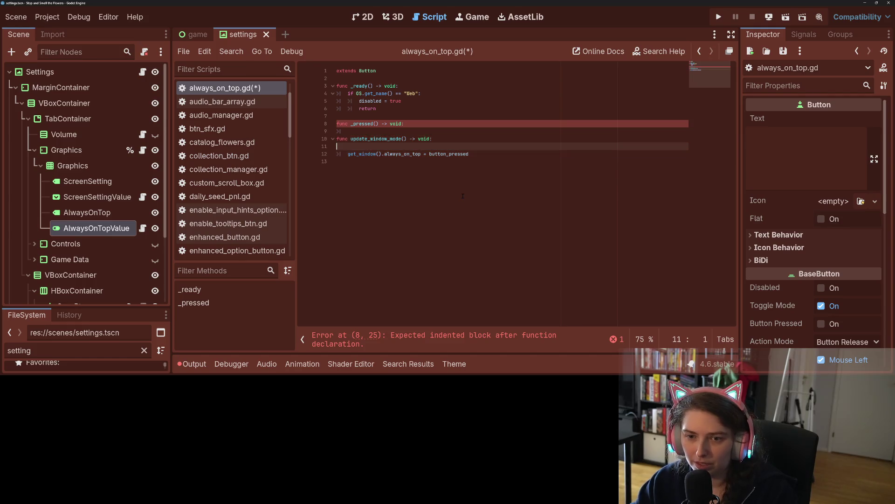
pyautogui.press('Up')
# Make _pressed call BtnSfx.play_pressed() and update_window_mode(), then save the script
pyautogui.press('Return')
pyautogui.press('BackSpace')
pyautogui.press('Up')
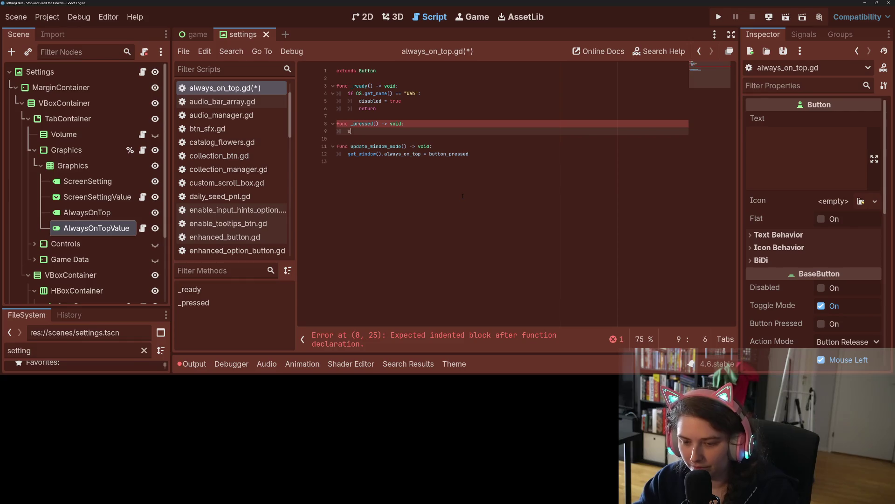
pyautogui.write('up')
pyautogui.press('Return')
pyautogui.press('Home')
pyautogui.press('Return')
pyautogui.press('Up')
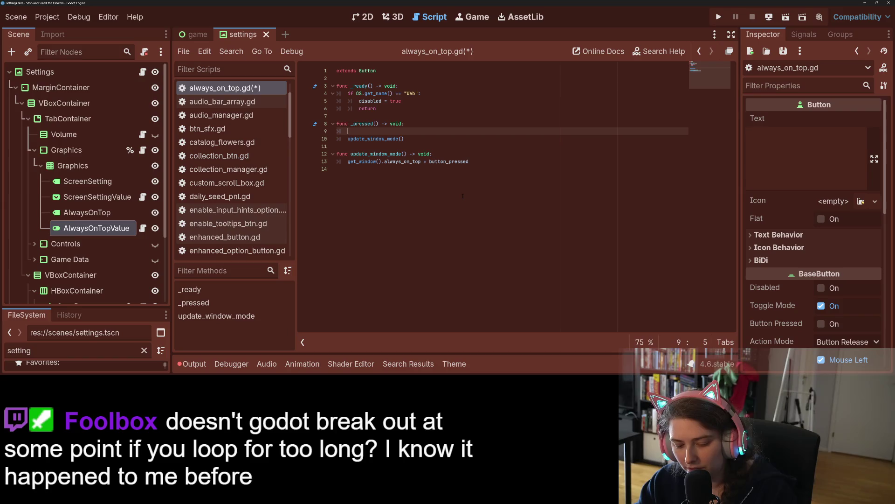
pyautogui.write('BtnSfx')
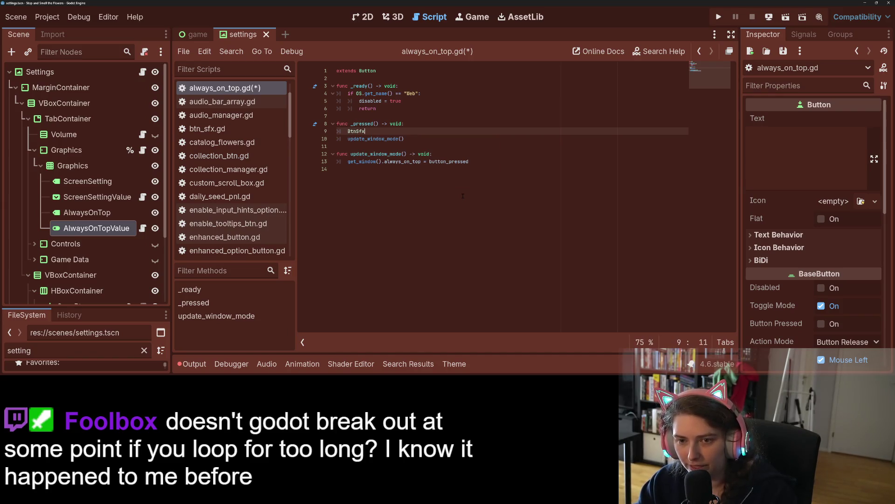
pyautogui.write('.pre')
pyautogui.press('Return')
pyautogui.hotkey('ctrl', 's')
pyautogui.click(430, 161)
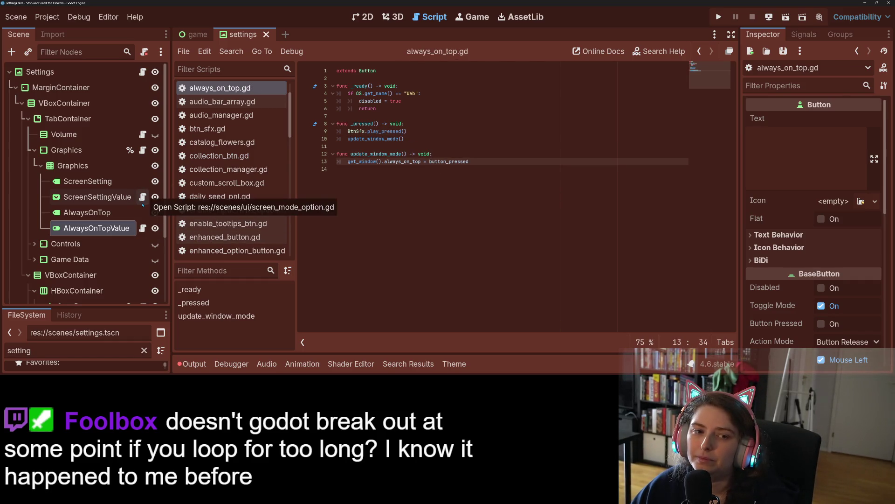
# Expand Controls, view the input-hints and tooltips scripts, and copy _on_hover and its connect line
pyautogui.scroll(-4, 132, 231)
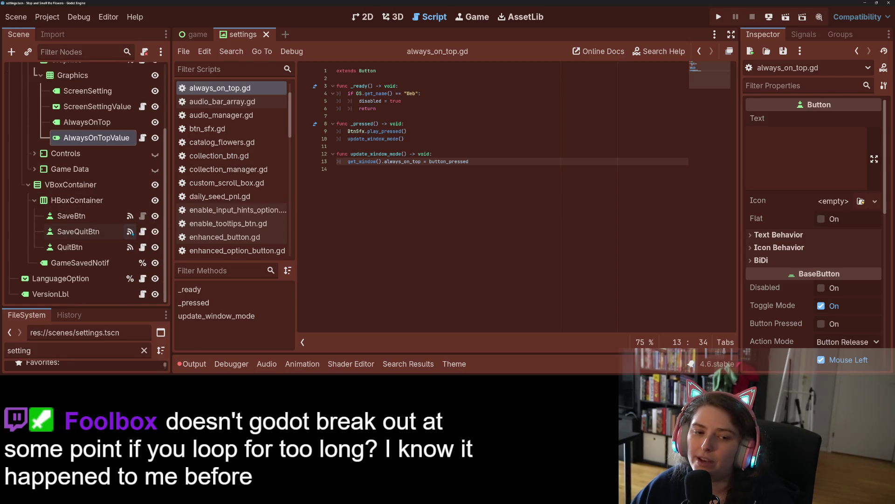
pyautogui.click(34, 155)
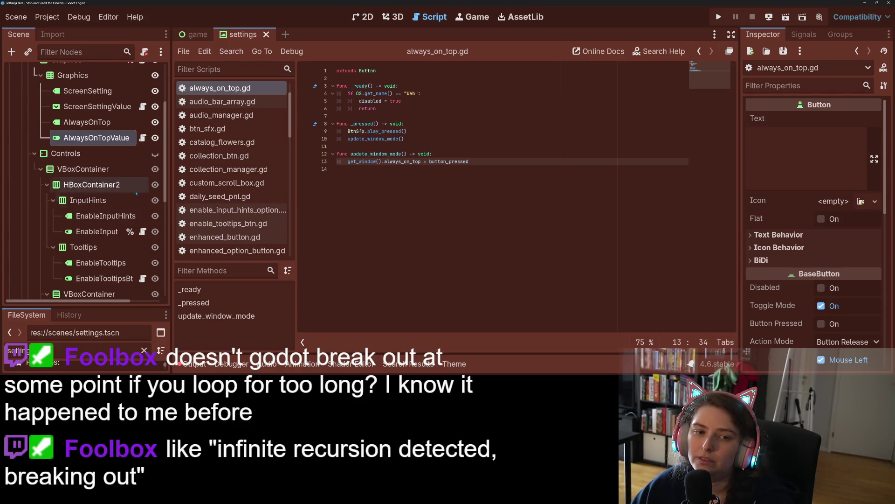
pyautogui.click(142, 232)
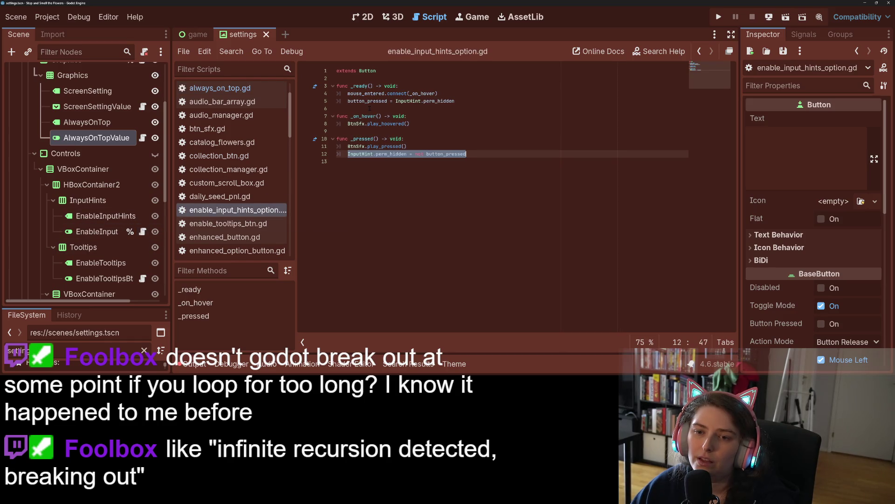
pyautogui.scroll(-2, 117, 247)
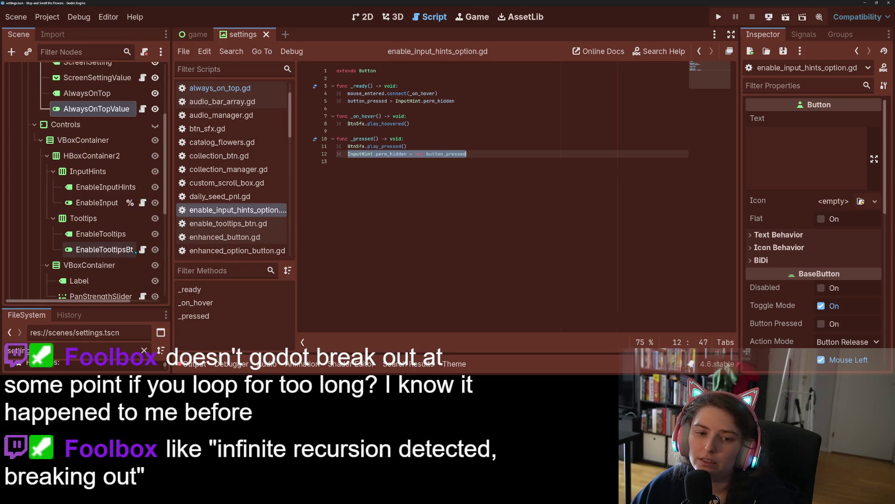
pyautogui.click(142, 250)
pyautogui.moveTo(409, 146)
pyautogui.mouseDown()
pyautogui.moveTo(337, 138)
pyautogui.moveTo(336, 131)
pyautogui.mouseUp()
pyautogui.press('super+c')
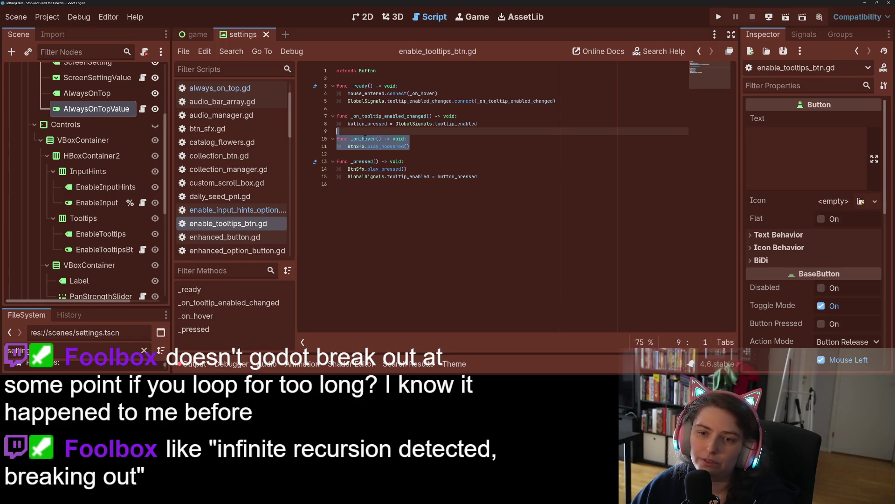
pyautogui.moveTo(438, 93); pyautogui.dragTo(348, 93)
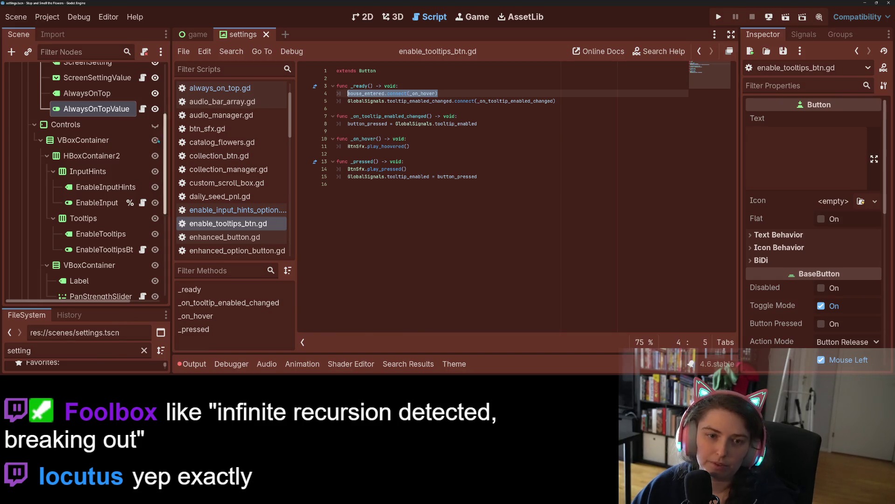
pyautogui.scroll(2, 143, 112)
pyautogui.click(143, 137)
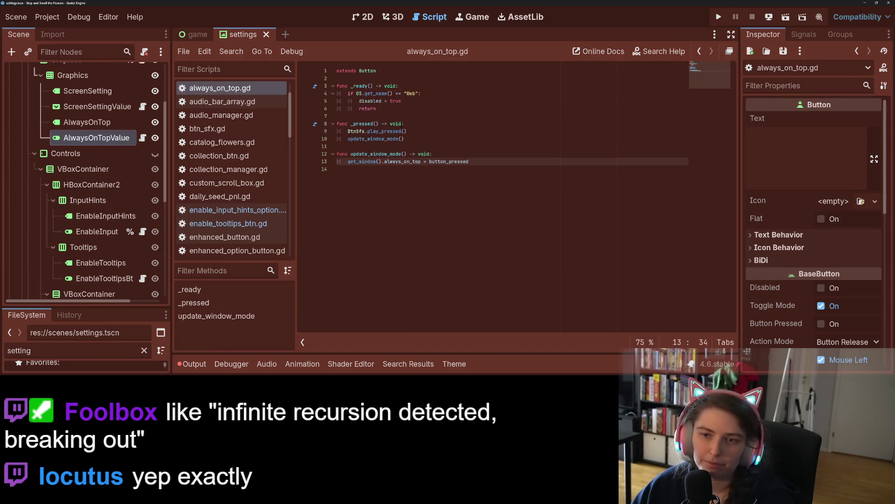
# Paste mouse_entered.connect(_on_hover) into _ready and the _on_hover function after _ready
pyautogui.click(410, 85)
pyautogui.press('Return')
pyautogui.write('mouse_entered.connect(_on_hover)')
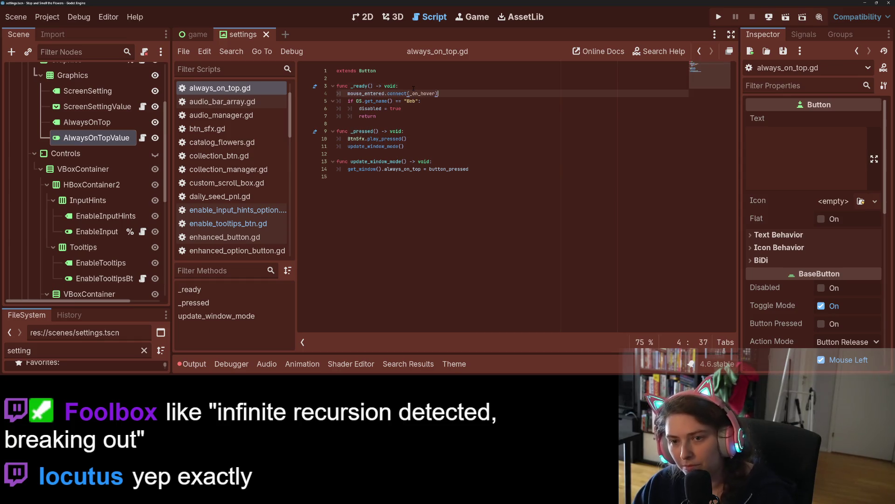
pyautogui.click(395, 124)
pyautogui.press('Return')
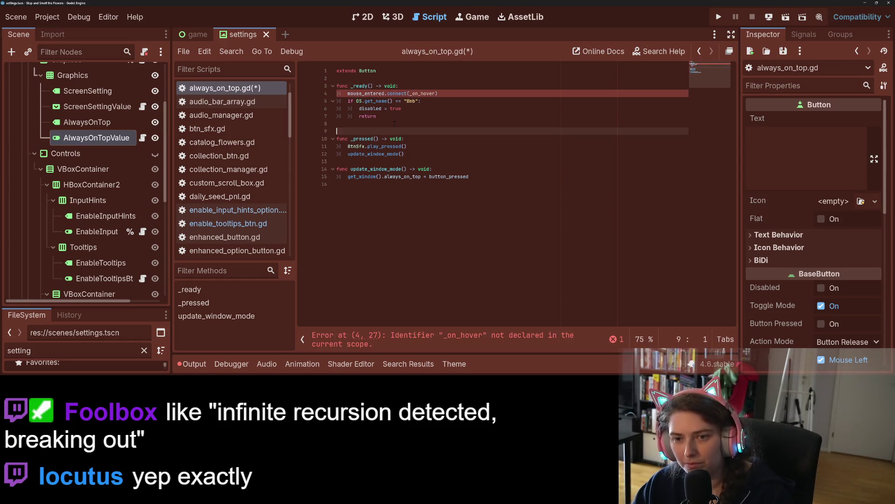
pyautogui.press('super+v')
pyautogui.press('Down')
pyautogui.press('Return')
# Move the mouse_entered connection below the web check's return, tidy blank lines, and save
pyautogui.press('Return')
pyautogui.press('BackSpace')
pyautogui.moveTo(348, 93); pyautogui.dragTo(447, 93)
pyautogui.hotkey('ctrl', 'x')
pyautogui.click(402, 116)
pyautogui.press('Return')
pyautogui.hotkey('ctrl', 'v')
pyautogui.press('Up')
pyautogui.press('Up')
pyautogui.press('Up')
pyautogui.press('BackSpace')
pyautogui.press('BackSpace')
pyautogui.hotkey('ctrl', 's')
pyautogui.click(373, 123)
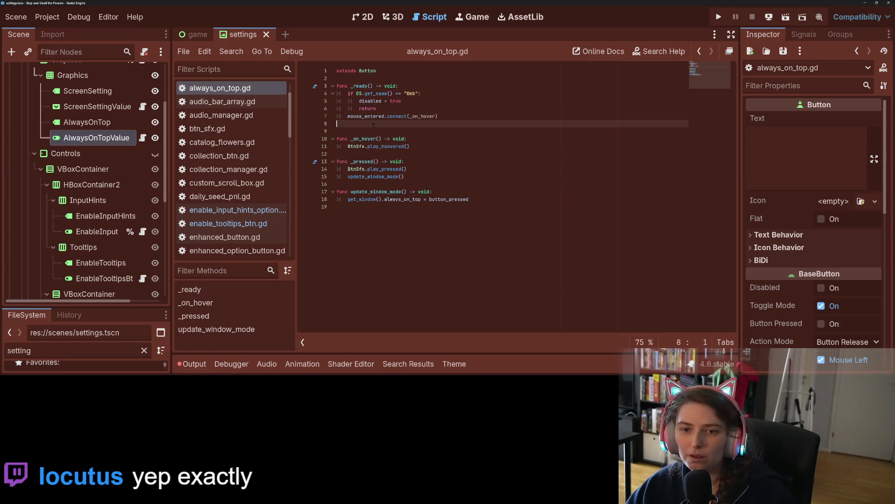
pyautogui.press('BackSpace')
pyautogui.hotkey('ctrl', 's')
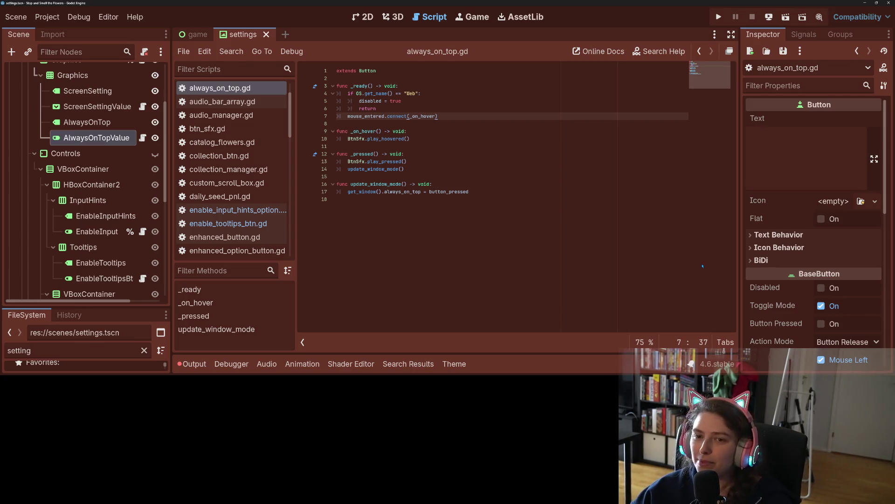
pyautogui.click(416, 130)
# Check the update_window_mode function name in always_on_top.gd
pyautogui.click(415, 162)
pyautogui.click(376, 184)
pyautogui.doubleClick(376, 184)
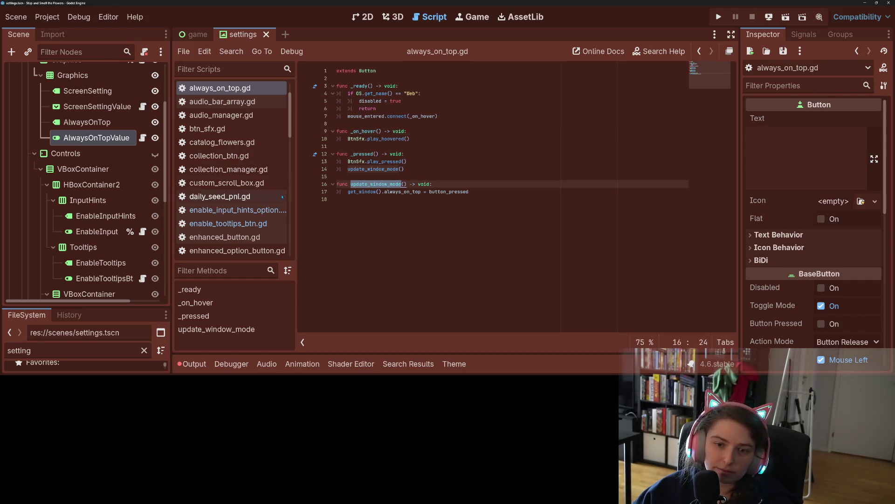
pyautogui.click(422, 183)
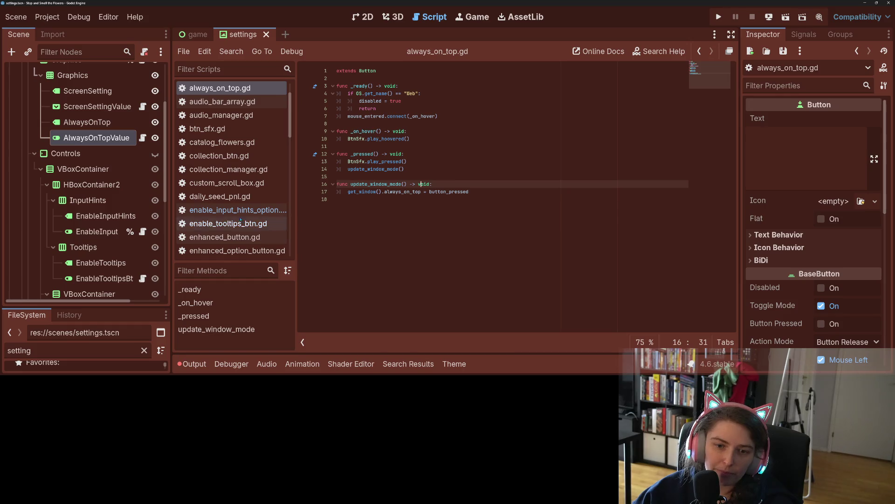
pyautogui.scroll(3, 141, 137)
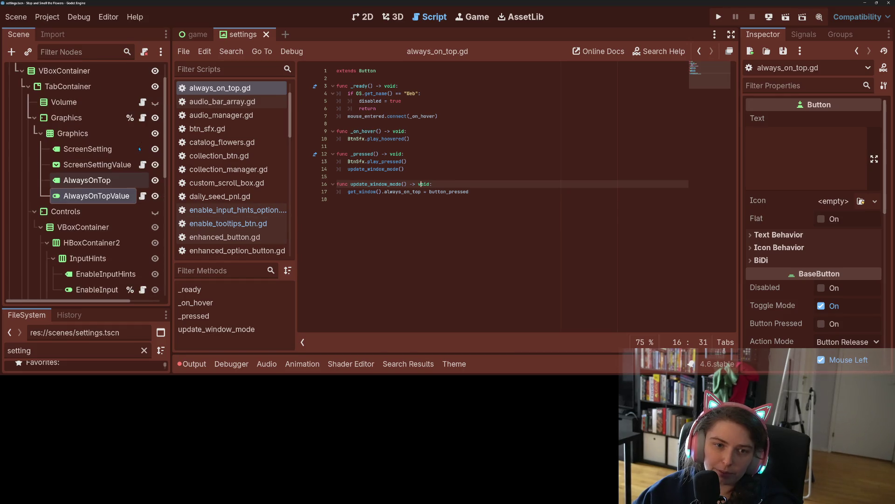
# Replace line 13's GlobalSignals with $Graphics/AlwaysOnTopValue.update_window_mode() in graphics_settings.gd and save
pyautogui.click(143, 118)
pyautogui.doubleClick(395, 161)
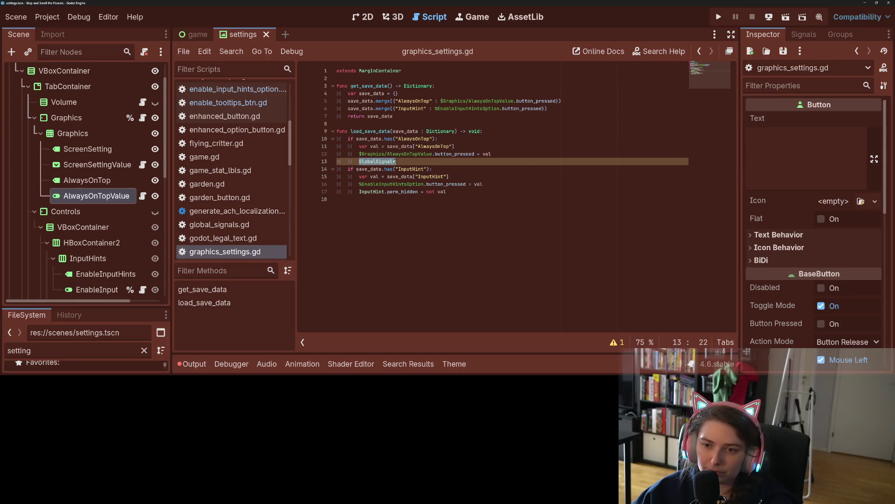
pyautogui.write('$G')
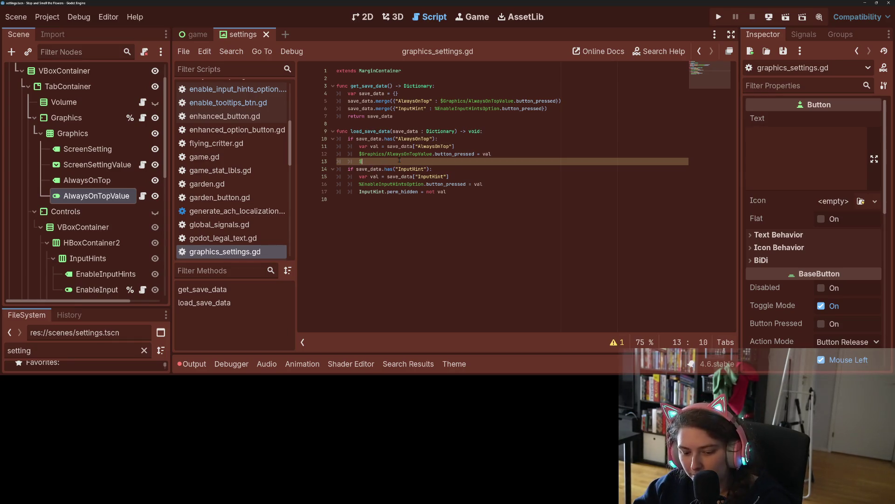
pyautogui.press('Down')
pyautogui.press('Down')
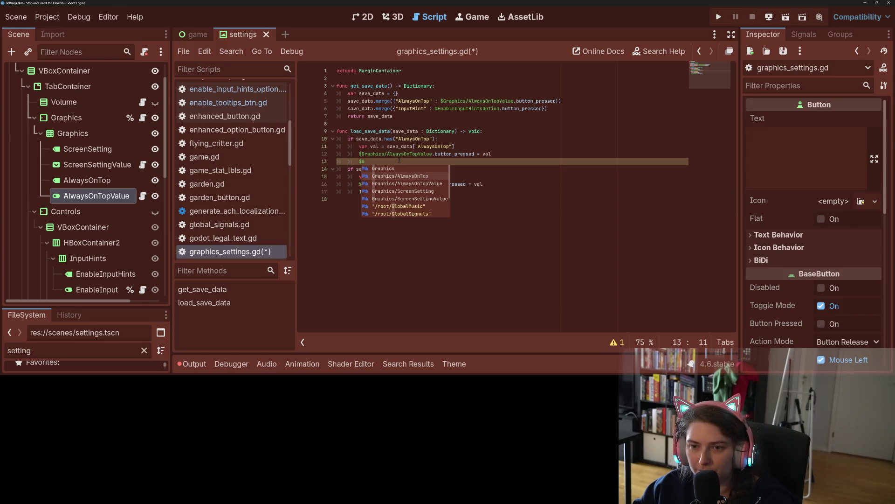
pyautogui.press('Return')
pyautogui.write('update_window_mode')
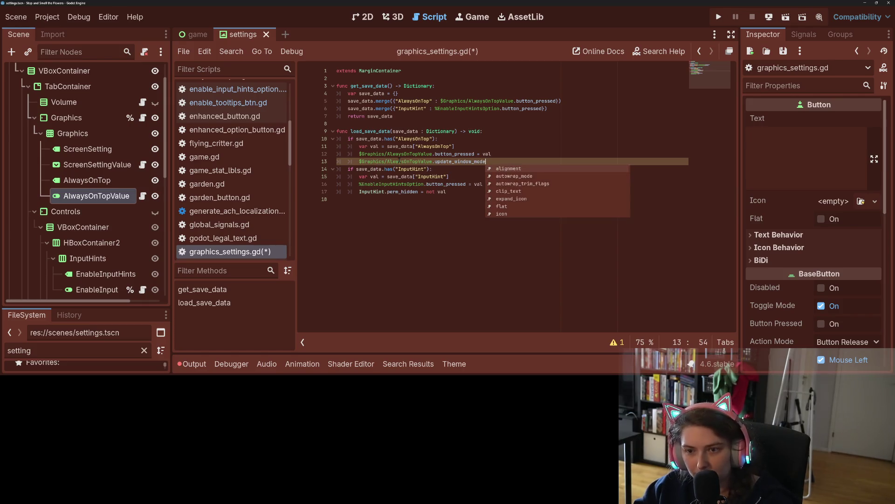
pyautogui.write('()')
pyautogui.hotkey('ctrl', 's')
pyautogui.click(399, 161)
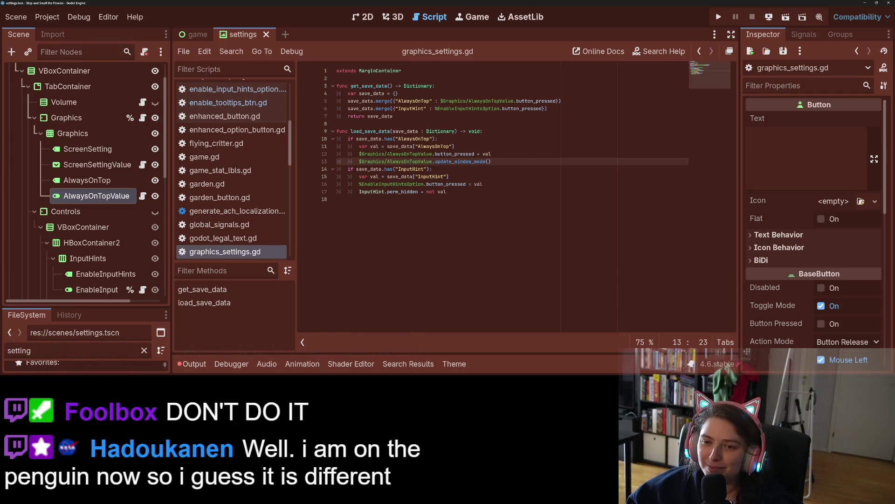
# Review the button_pressed lines, then switch to GitHub Desktop's list of changed files
pyautogui.click(388, 153)
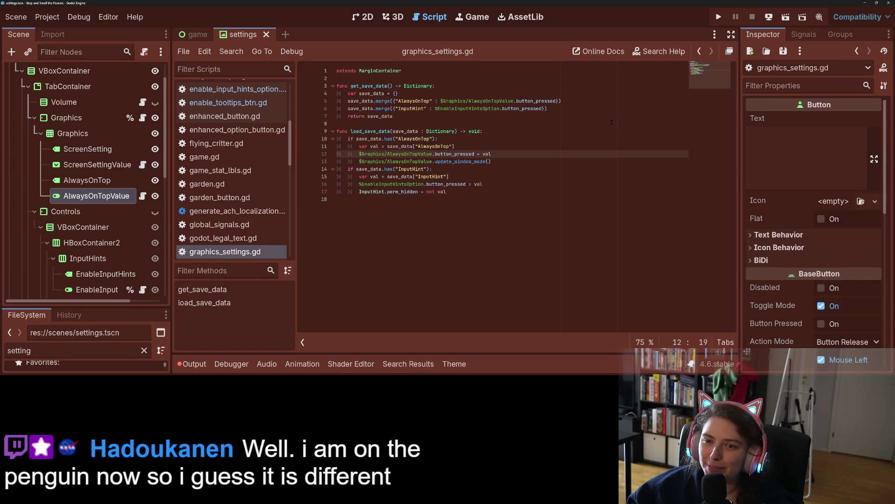
pyautogui.click(501, 146)
pyautogui.scroll(2, 501, 146)
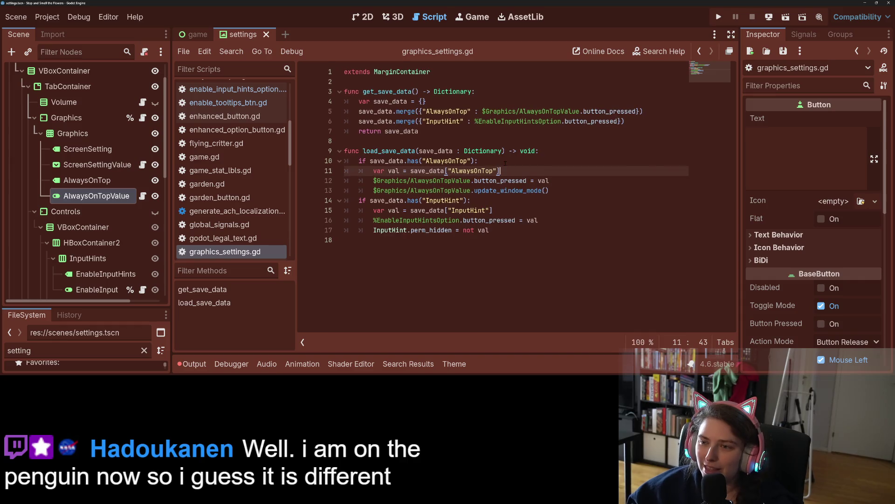
pyautogui.hotkey('alt', 'Tab')
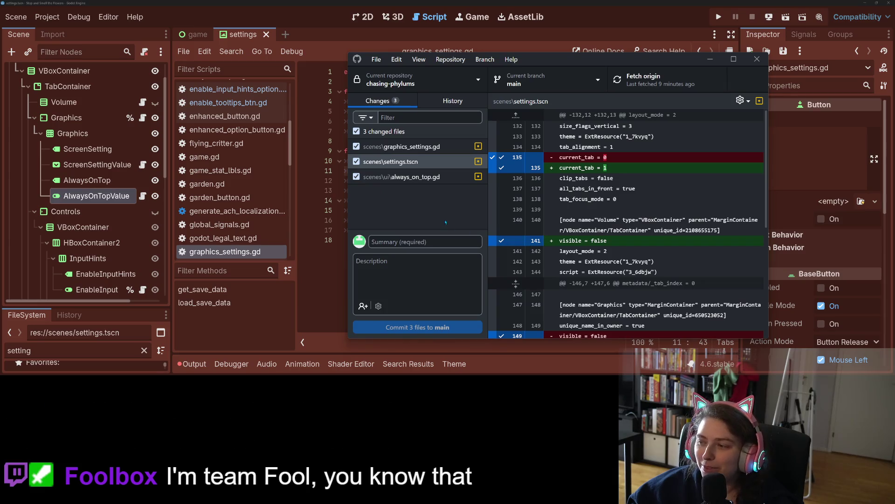
# Check the graphics_settings.gd diff, then hide the Graphics node and save the settings scene
pyautogui.click(445, 147)
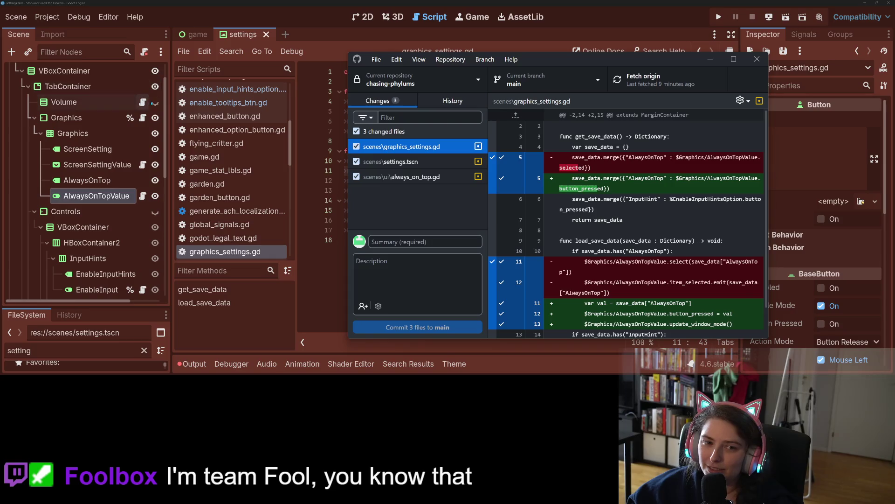
pyautogui.click(155, 118)
pyautogui.hotkey('ctrl', 's')
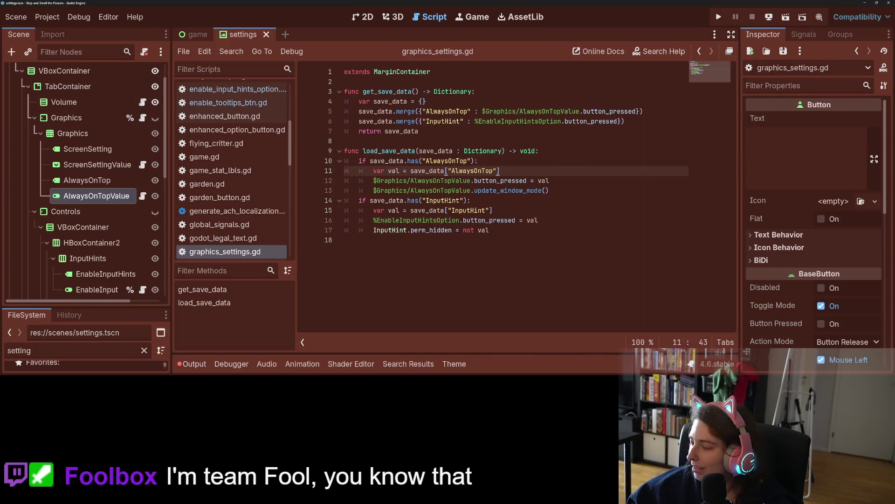
# Review the settings.tscn and always_on_top.gd diffs, then go back to Godot's script editor
pyautogui.hotkey('alt', 'Tab')
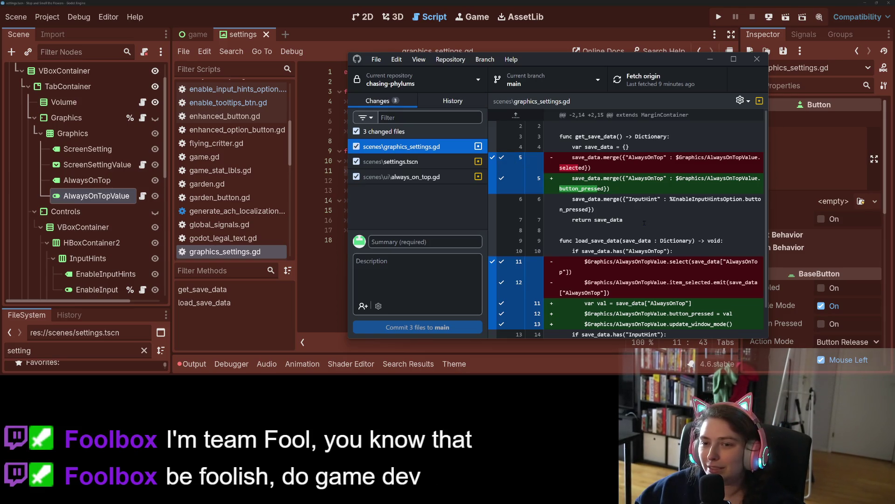
pyautogui.scroll(-1, 644, 223)
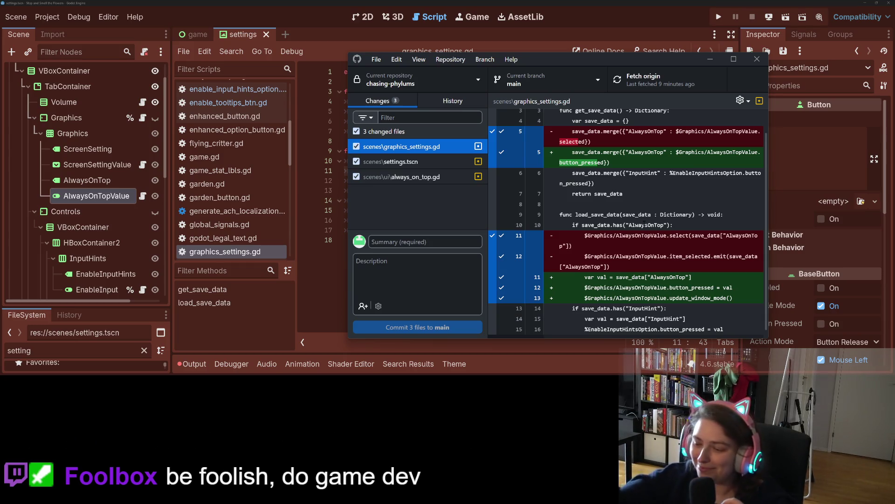
pyautogui.scroll(-1, 644, 224)
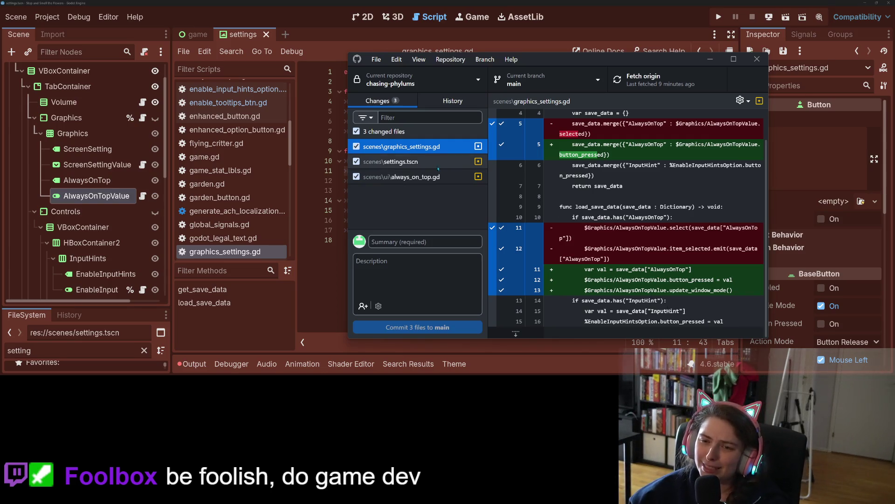
pyautogui.click(410, 161)
pyautogui.click(434, 177)
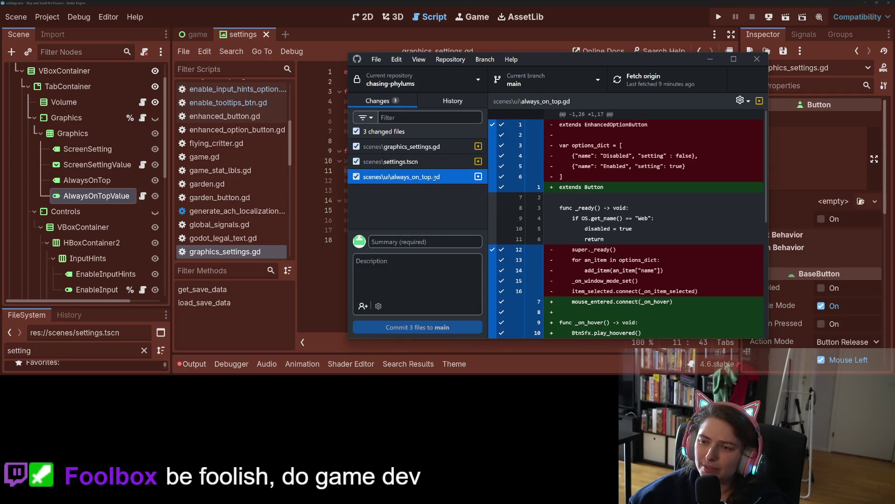
pyautogui.scroll(-5, 684, 262)
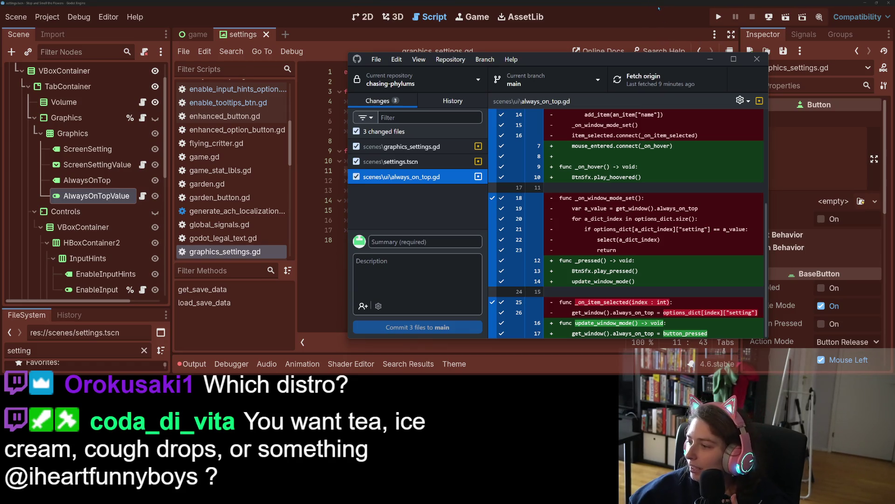
pyautogui.click(682, 3)
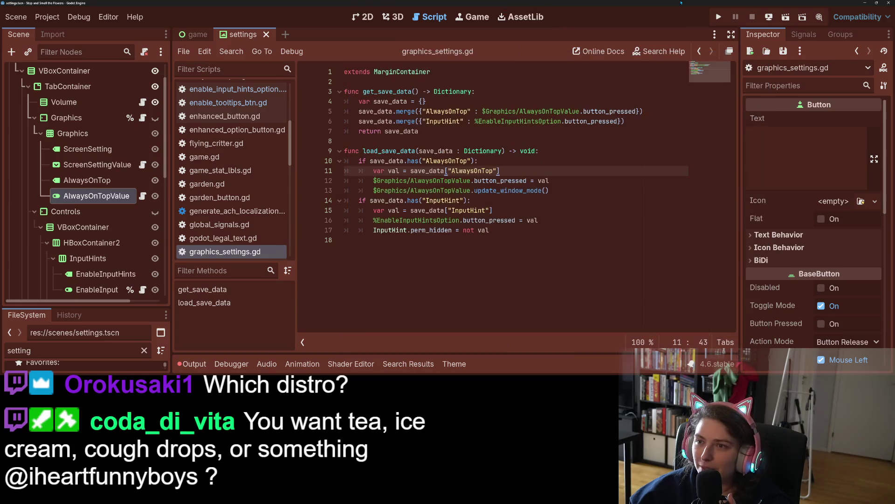
# Run the game, turn on Always On Top in Graphics settings, then Save and Quit
pyautogui.click(719, 16)
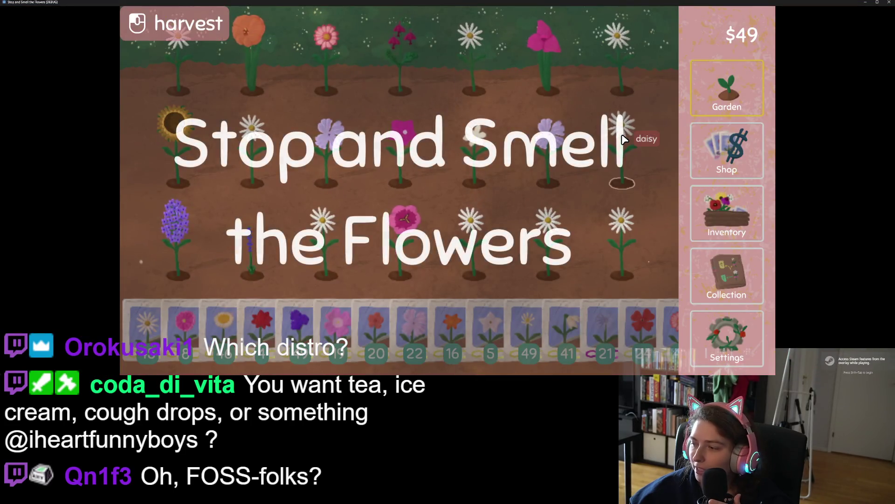
pyautogui.click(722, 348)
pyautogui.click(360, 56)
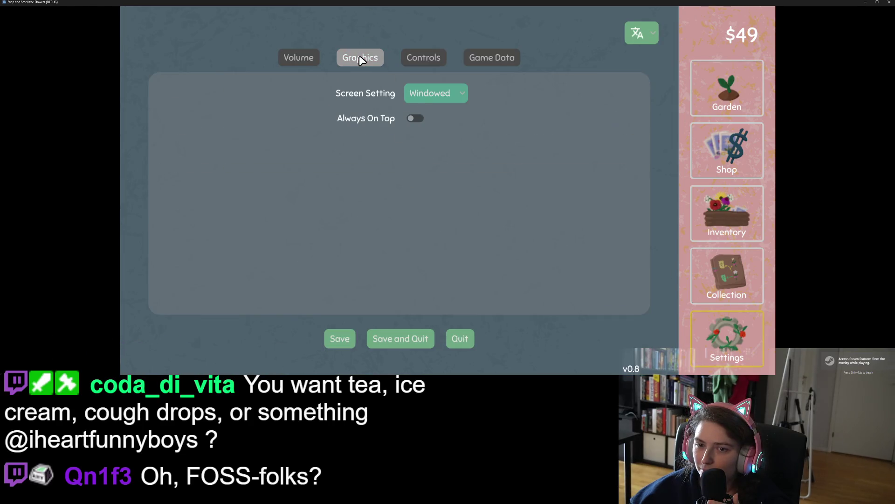
pyautogui.click(419, 118)
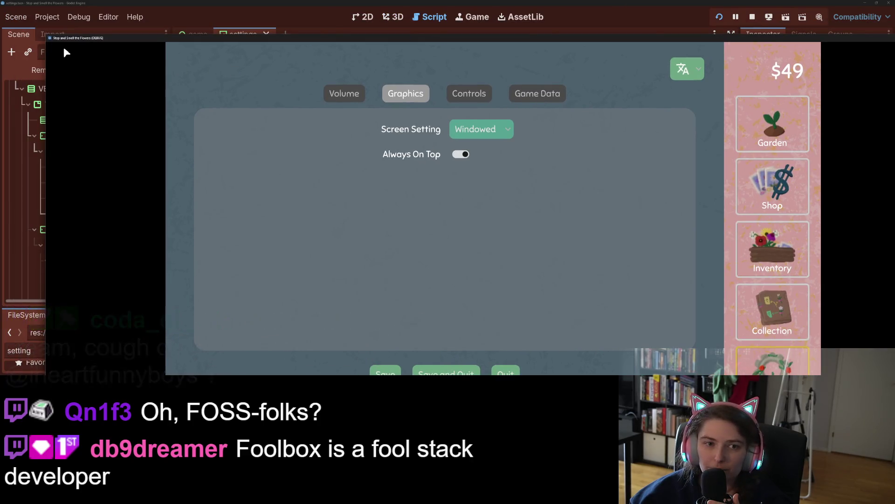
pyautogui.moveTo(49, 41)
pyautogui.mouseDown()
pyautogui.moveTo(447, 149)
pyautogui.moveTo(592, 207)
pyautogui.mouseUp()
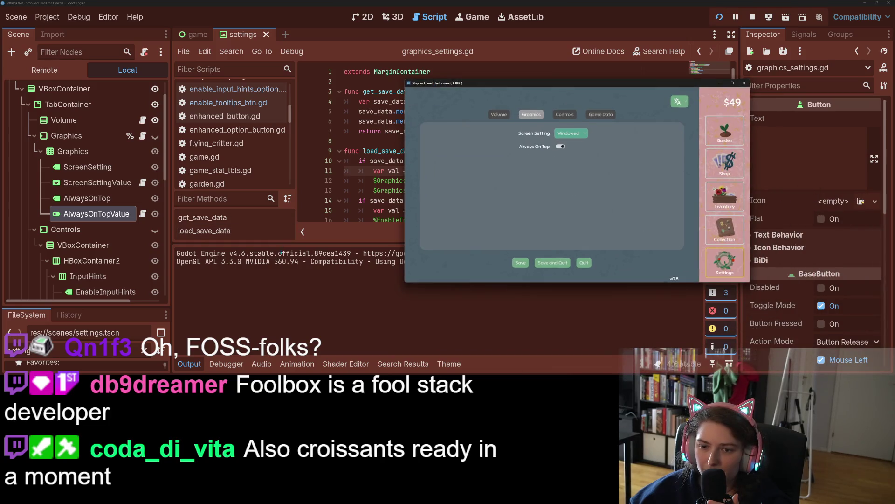
pyautogui.click(561, 264)
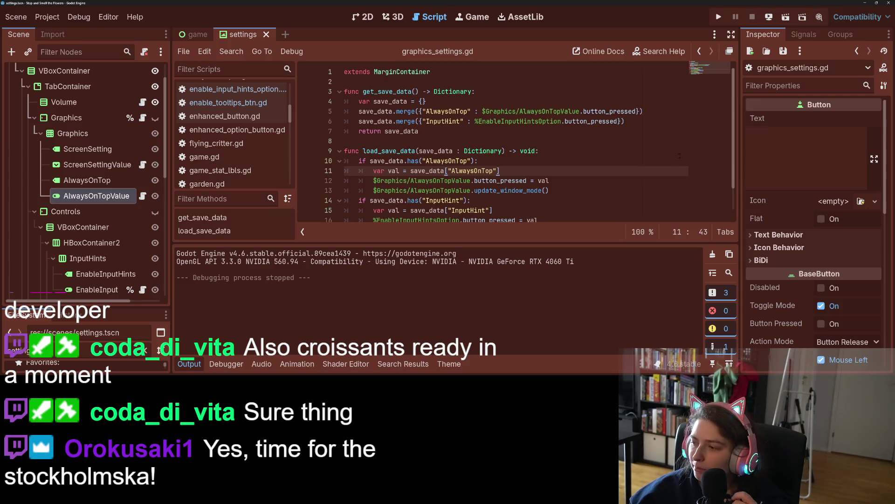
# Rerun the game to confirm Always On Top persisted, switch it off, and stop the game
pyautogui.click(719, 17)
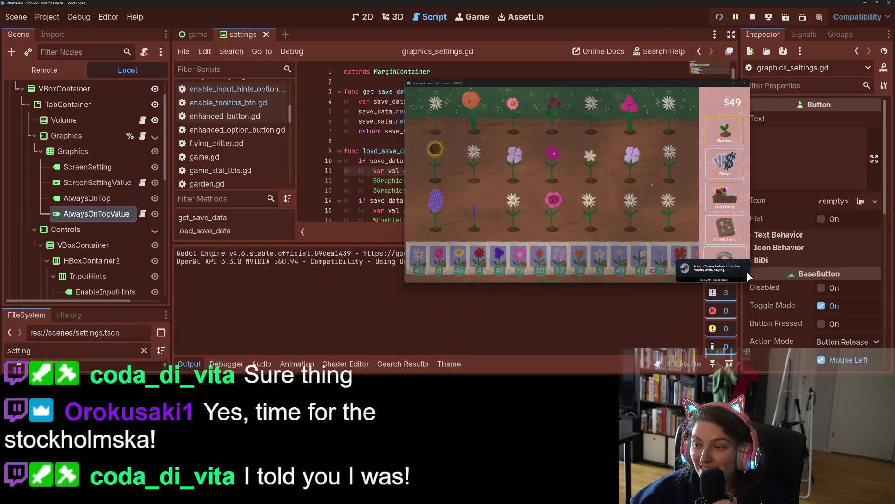
pyautogui.click(724, 254)
pyautogui.click(565, 116)
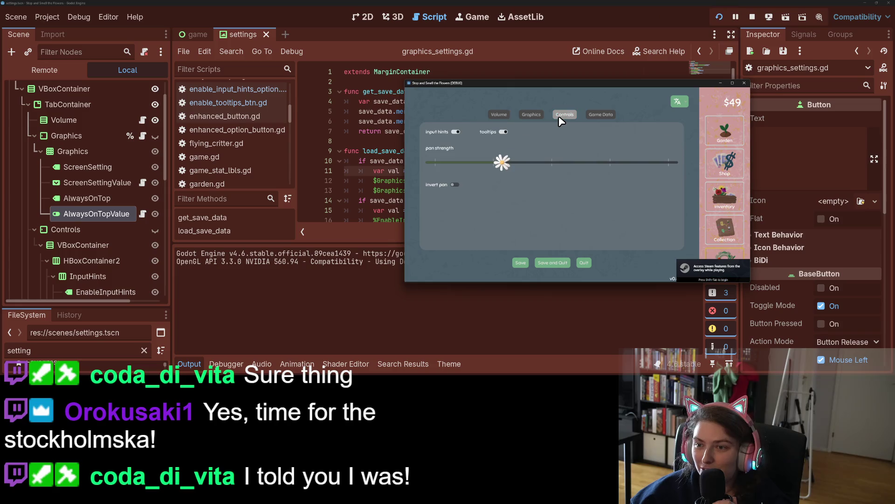
pyautogui.click(526, 116)
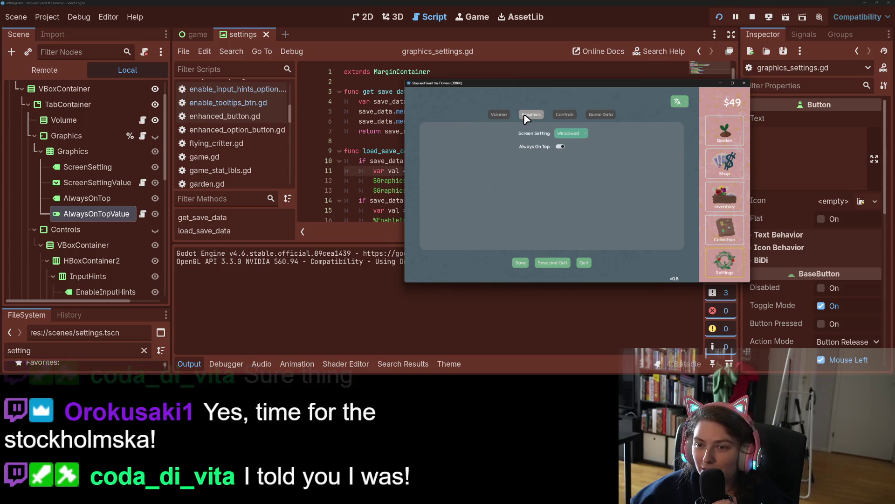
pyautogui.click(560, 147)
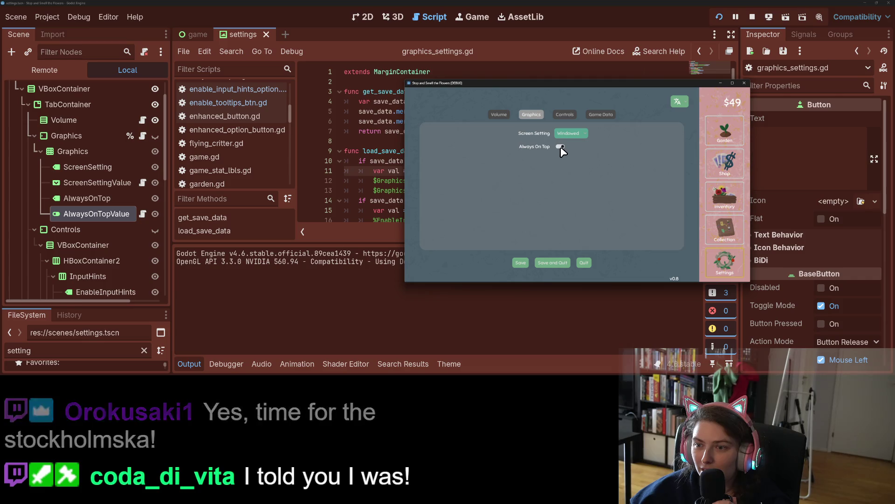
pyautogui.hotkey('alt', 'Tab')
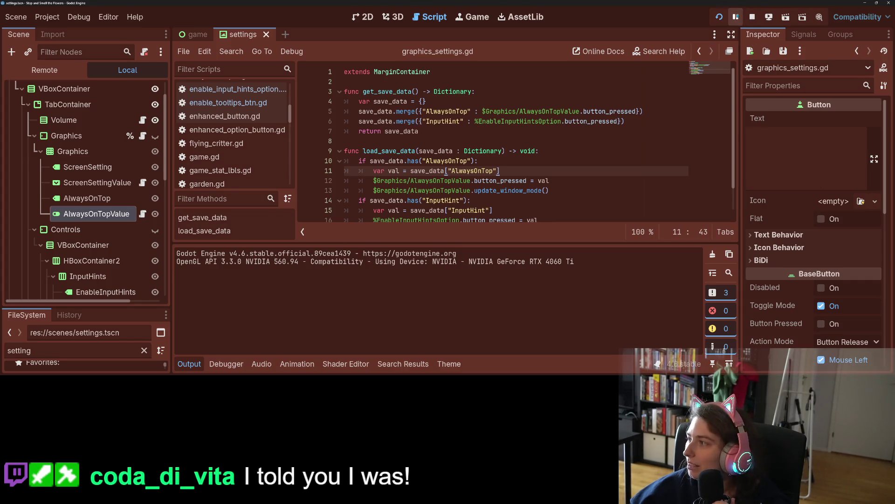
pyautogui.click(752, 16)
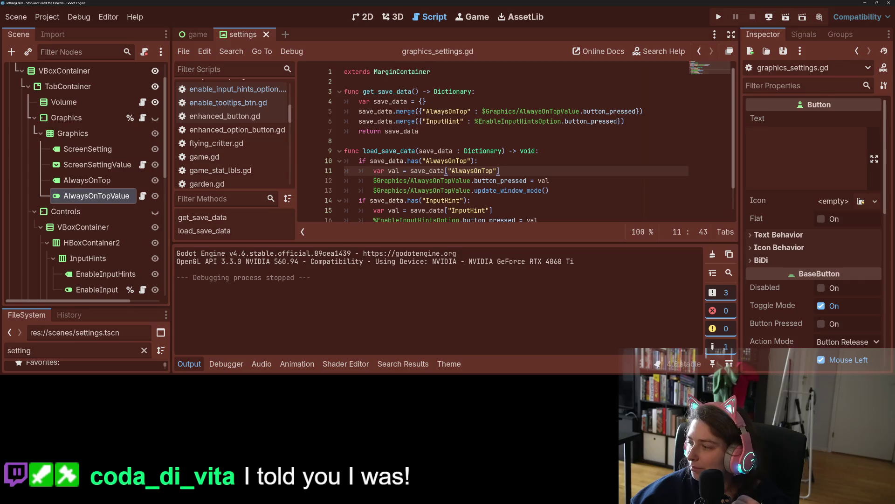
# Commit the three files to main as 'changes always on top to switch btn' and push to origin
pyautogui.hotkey('alt', 'Tab')
pyautogui.click(446, 245)
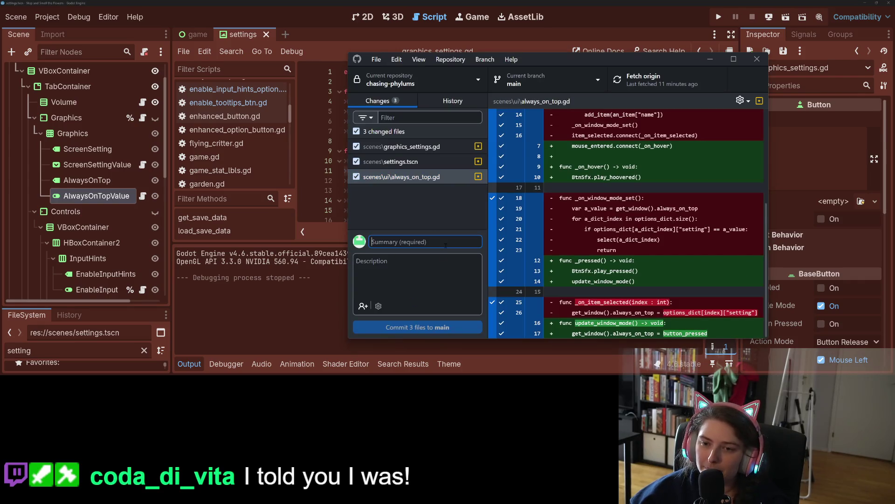
pyautogui.write('changes always on top to ')
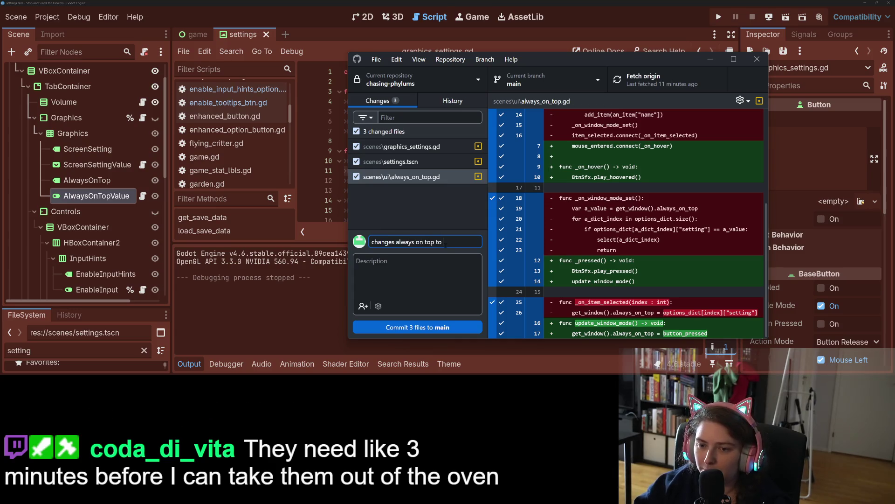
pyautogui.write('switch btn')
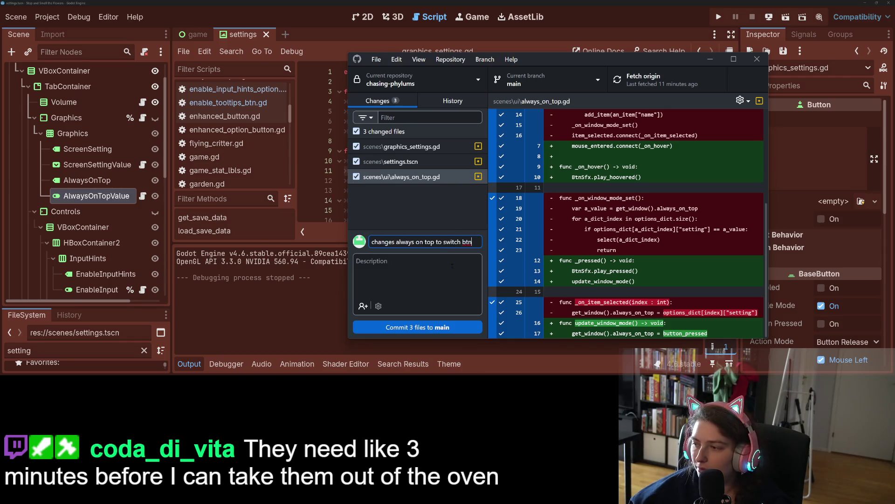
pyautogui.click(446, 324)
pyautogui.click(710, 199)
pyautogui.hotkey('alt', 'Tab')
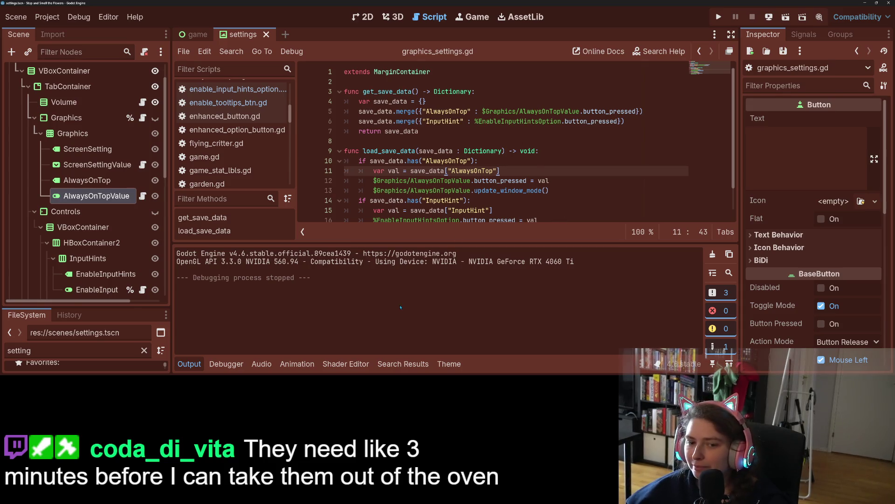
# Collapse the output panel and search all project files for 'enable'
pyautogui.click(192, 365)
pyautogui.click(610, 201)
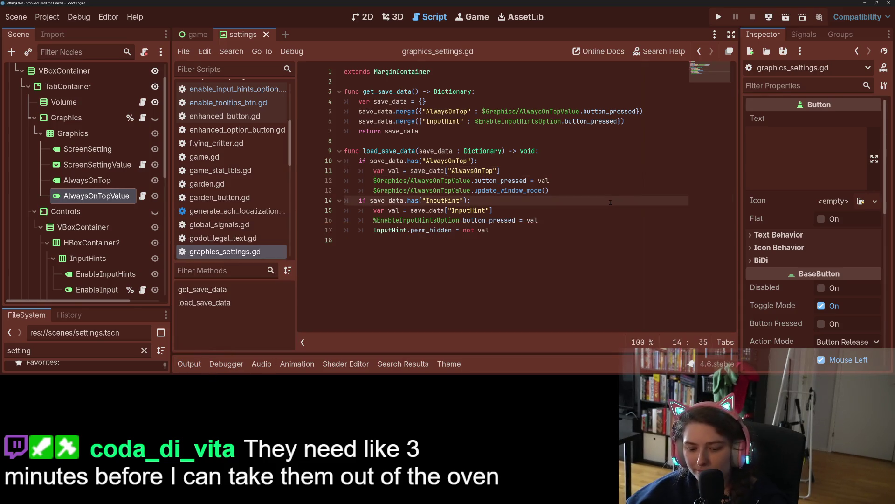
pyautogui.hotkey('ctrl', 'shift', 'f')
pyautogui.write('enabled')
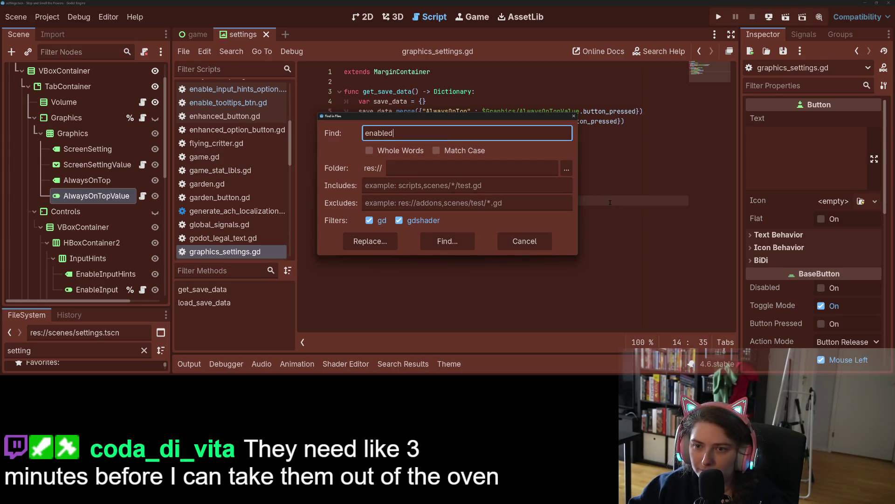
pyautogui.press('BackSpace')
pyautogui.press('Return')
# Browse the 40 matches in 13 files, then close the results and place the caret on line 18
pyautogui.scroll(-10, 409, 284)
pyautogui.scroll(2, 420, 331)
pyautogui.scroll(-6, 455, 335)
pyautogui.scroll(-3, 458, 335)
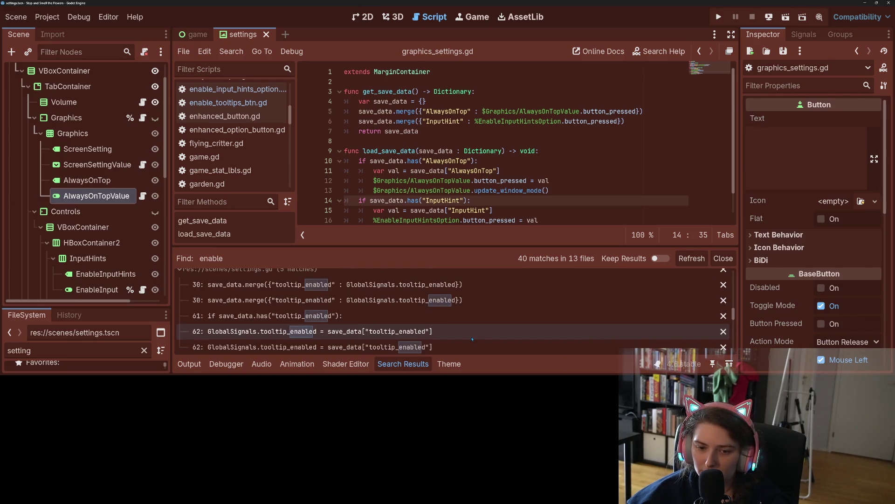
pyautogui.scroll(-6, 473, 340)
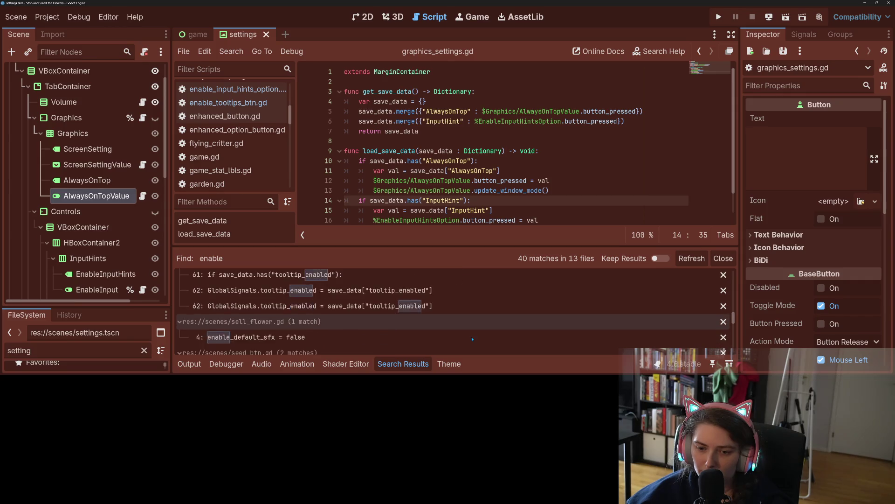
pyautogui.scroll(-2, 473, 339)
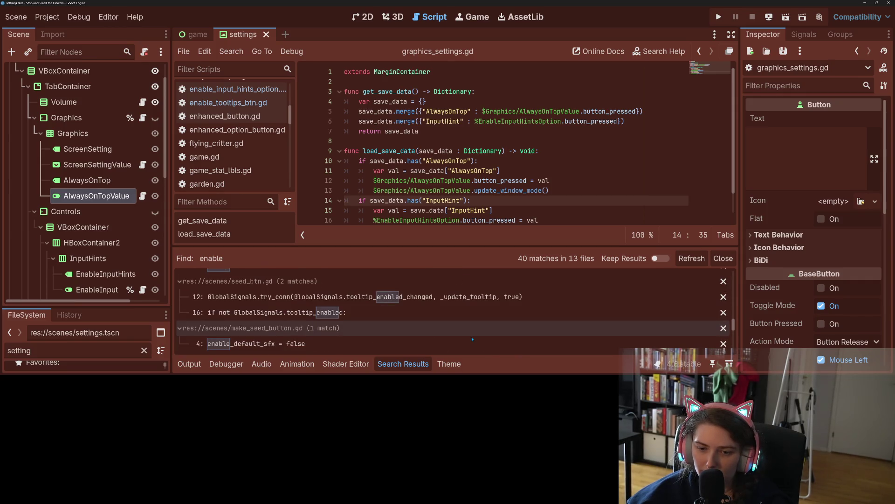
pyautogui.scroll(-6, 473, 339)
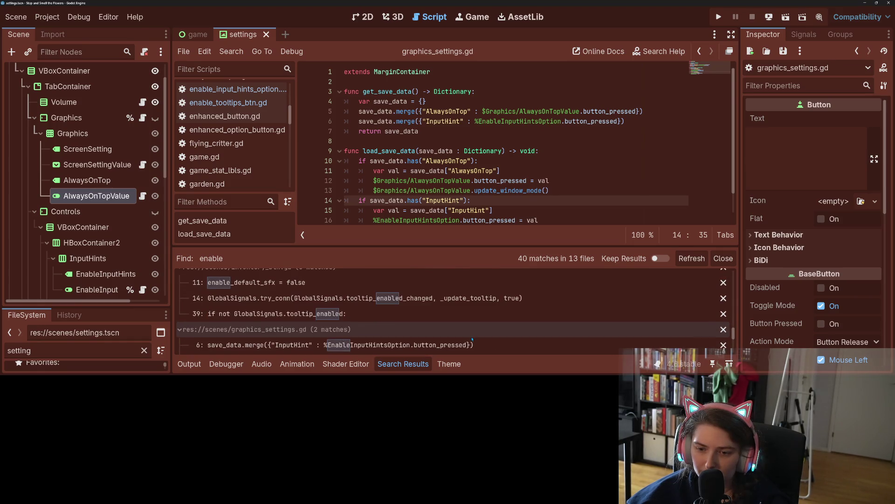
pyautogui.scroll(-3, 472, 339)
pyautogui.scroll(-3, 473, 339)
pyautogui.scroll(-2, 473, 339)
pyautogui.scroll(-2, 473, 339)
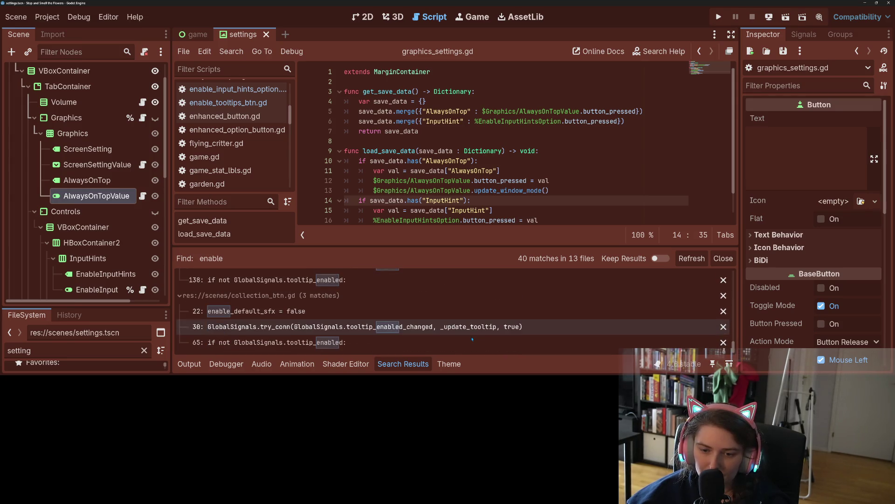
pyautogui.click(723, 258)
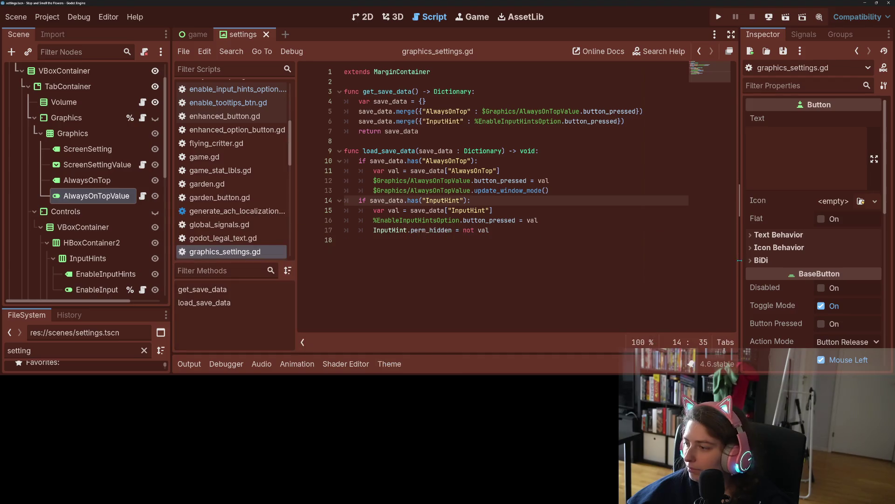
pyautogui.click(345, 240)
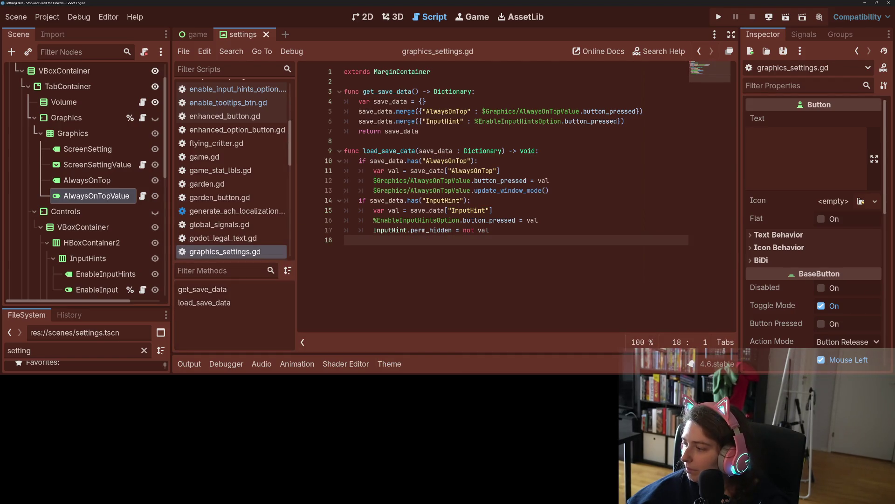
# In the Localization Sheet, delete rows 37–38 (Disabled, Enabled) via the right-click menu
pyautogui.hotkey('alt', 'Tab')
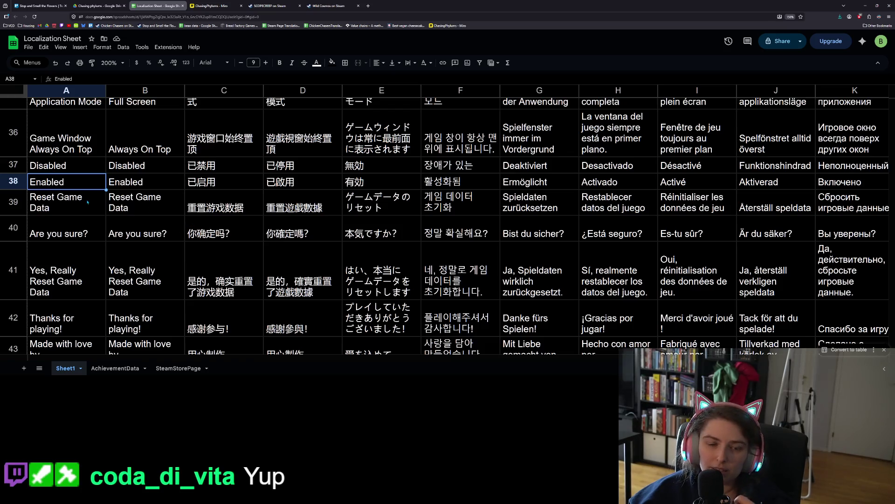
pyautogui.click(69, 197)
pyautogui.moveTo(13, 164); pyautogui.dragTo(14, 177)
pyautogui.rightClick(14, 175)
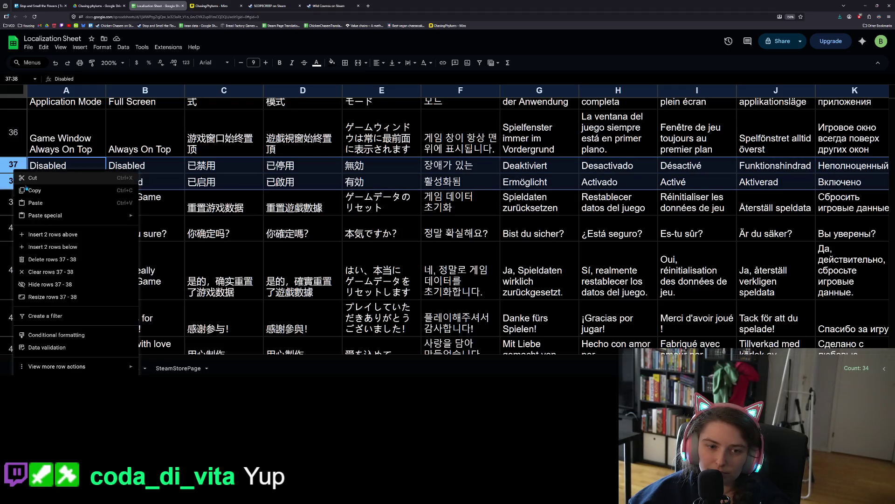
pyautogui.click(65, 260)
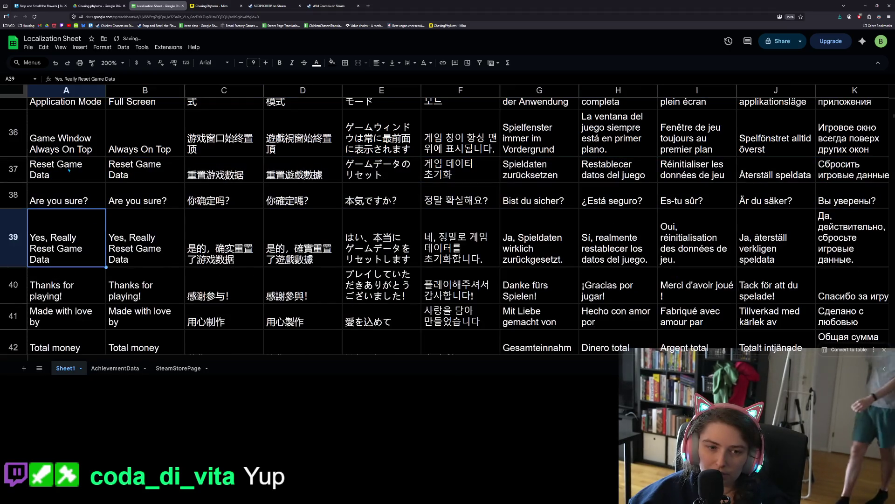
pyautogui.press('Up')
pyautogui.press('Up')
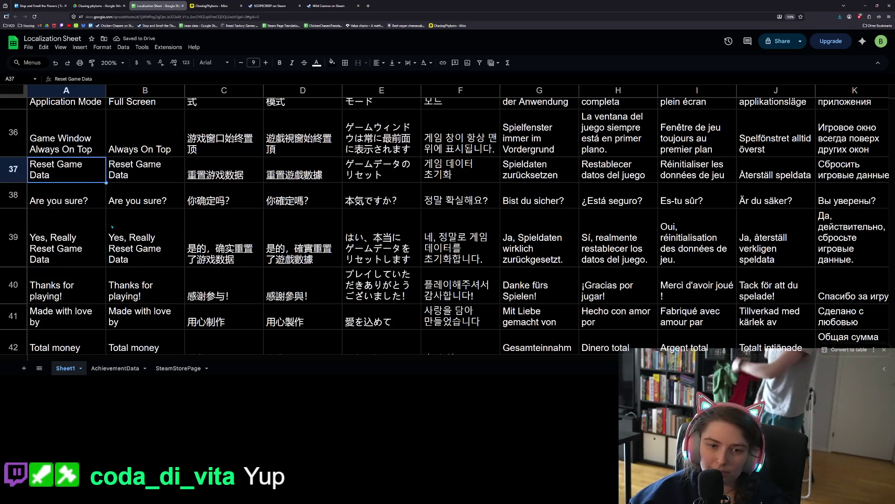
pyautogui.click(90, 205)
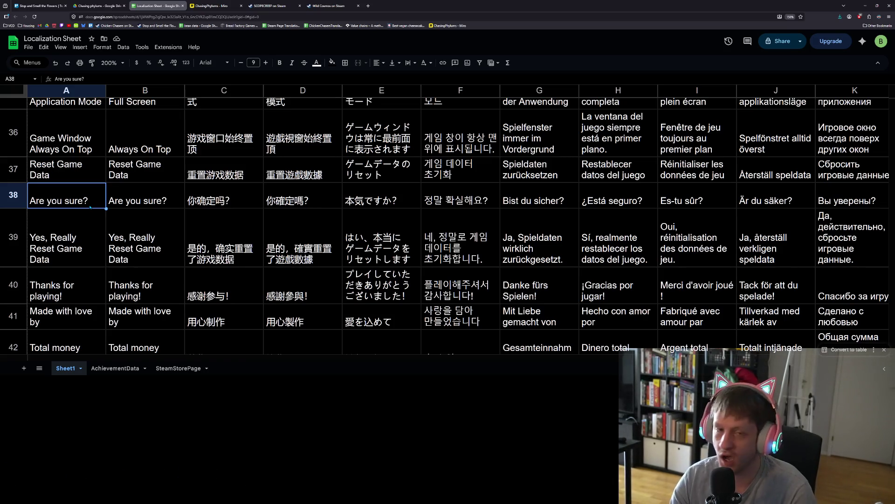
pyautogui.scroll(15, 95, 204)
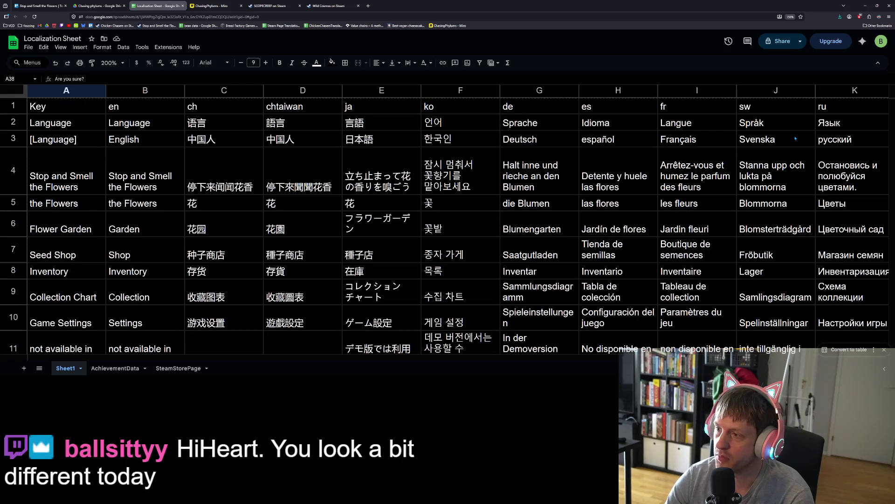
pyautogui.click(798, 201)
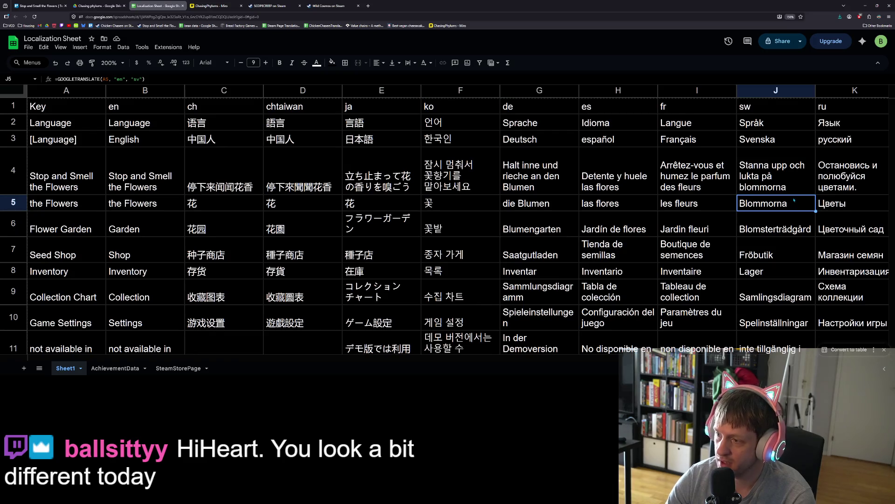
pyautogui.scroll(-3, 794, 200)
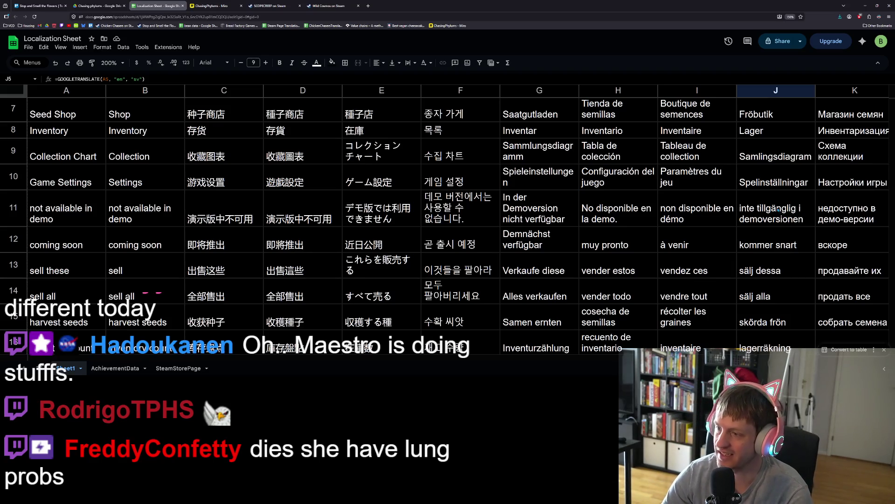
pyautogui.scroll(-3, 781, 212)
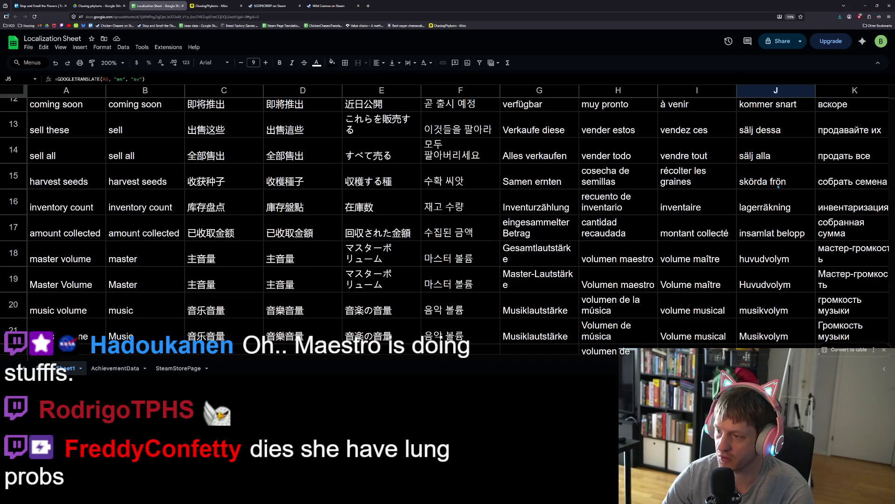
pyautogui.scroll(-3, 778, 185)
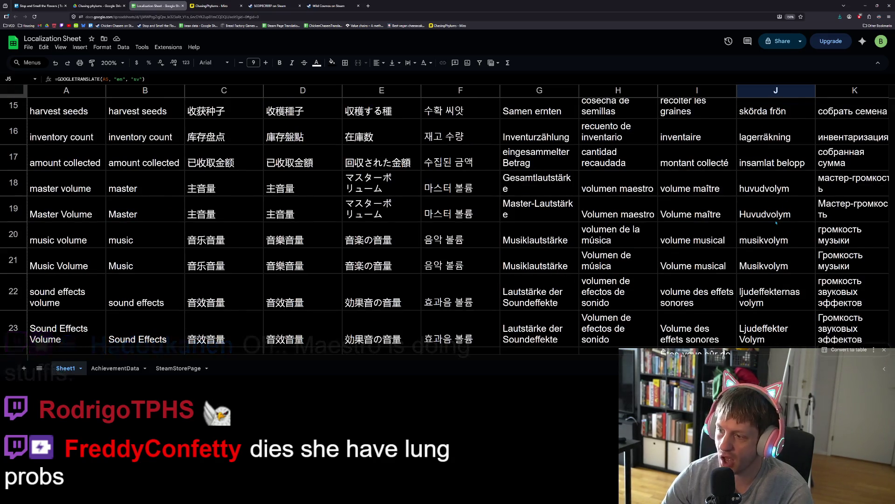
pyautogui.scroll(-3, 784, 227)
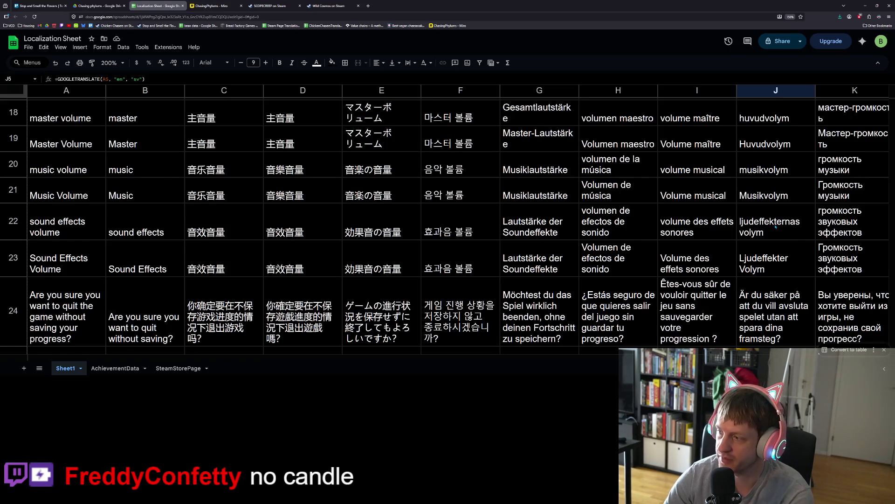
pyautogui.scroll(-3, 775, 227)
pyautogui.scroll(-2, 775, 227)
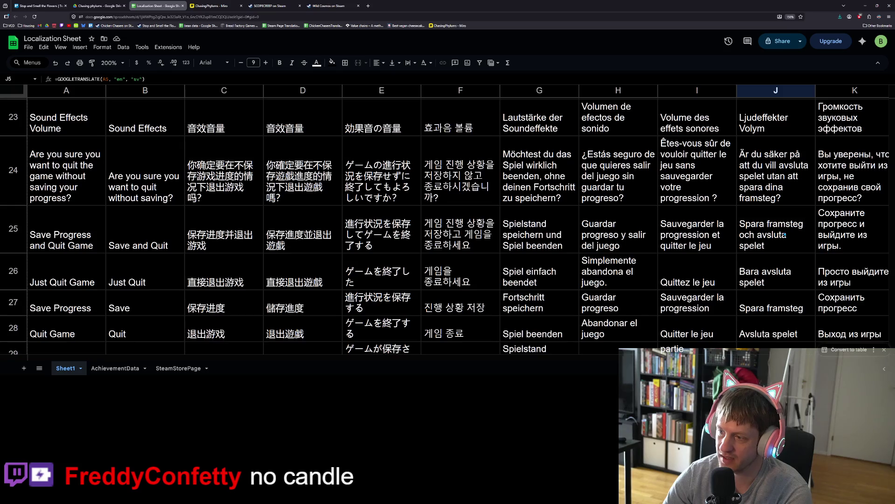
pyautogui.scroll(-2, 785, 235)
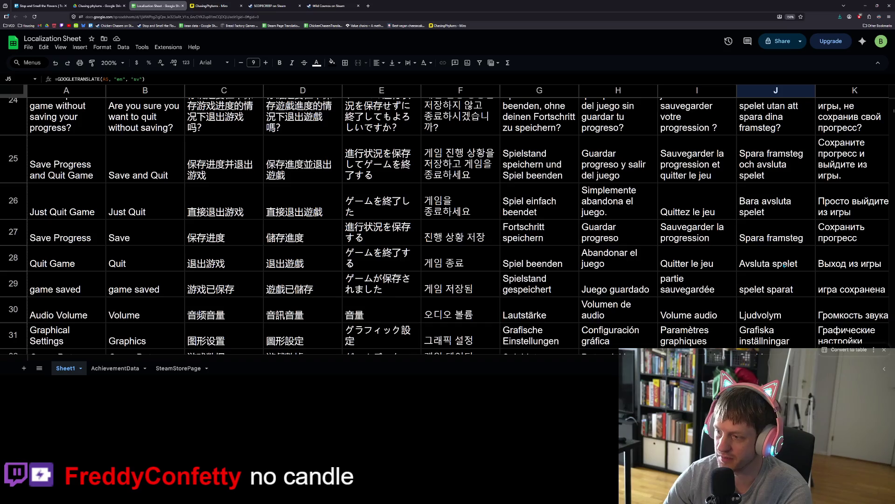
pyautogui.scroll(-2, 785, 265)
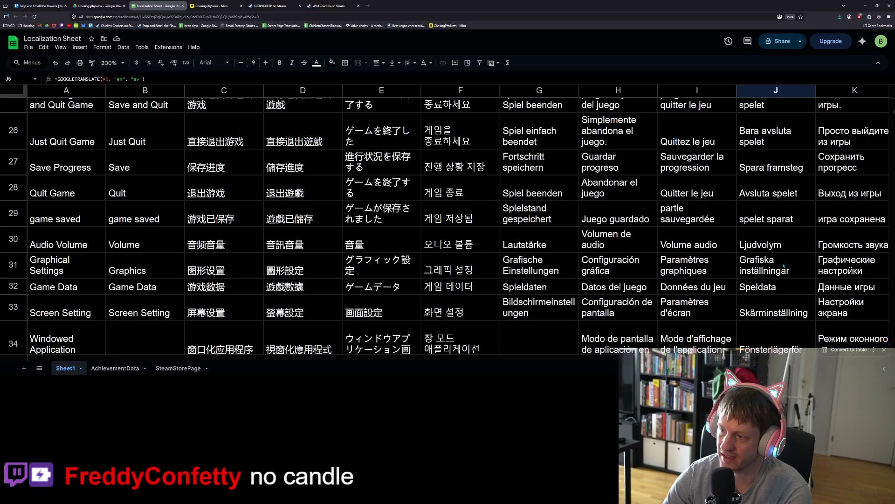
pyautogui.scroll(-2, 786, 270)
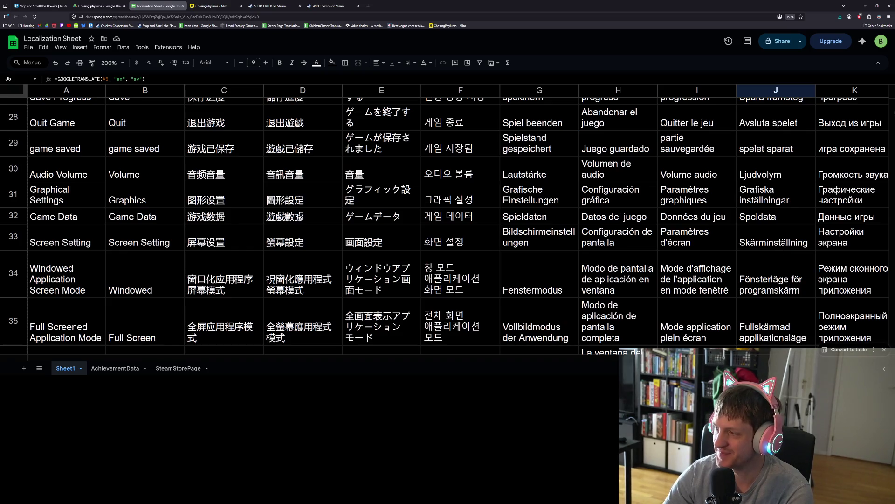
pyautogui.scroll(-6, 723, 252)
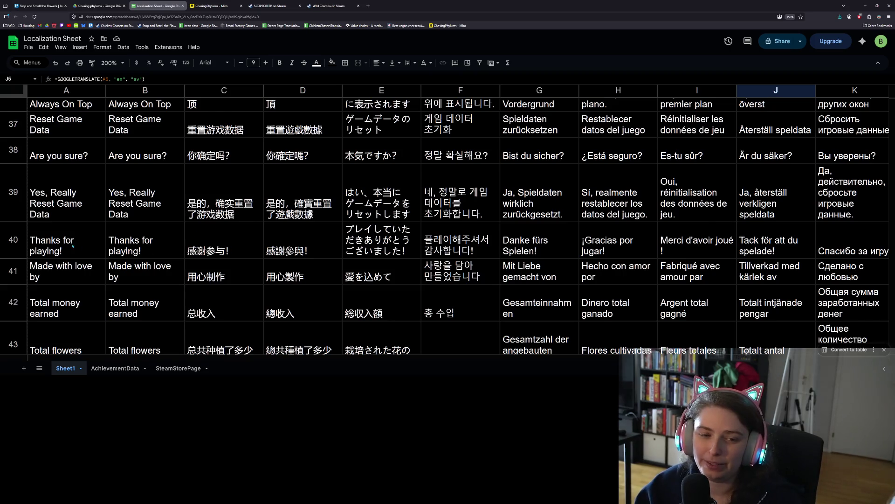
pyautogui.scroll(3, 77, 241)
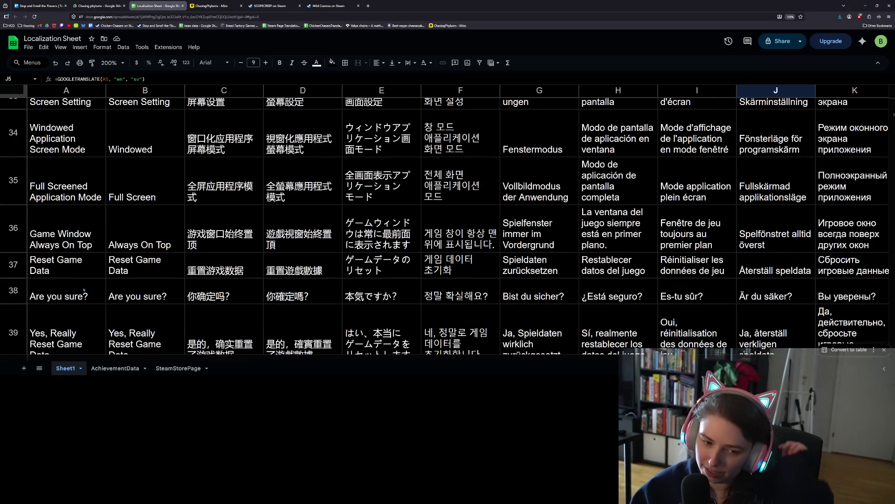
pyautogui.click(68, 262)
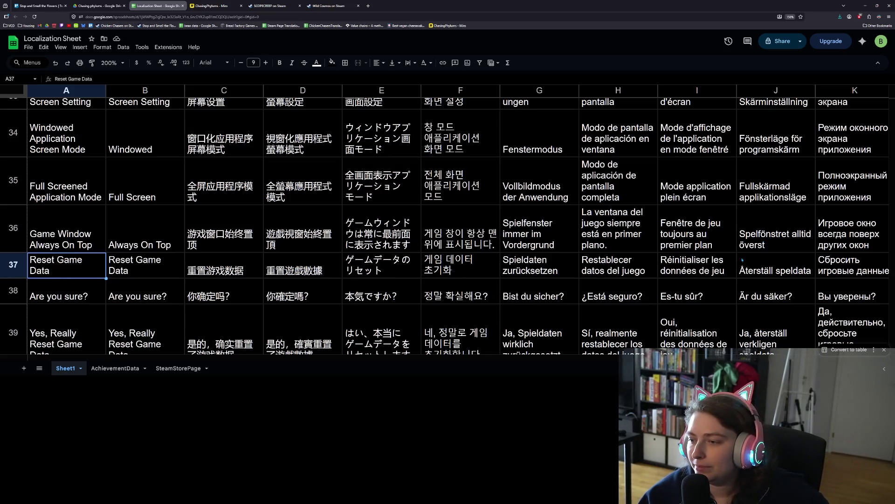
pyautogui.click(712, 273)
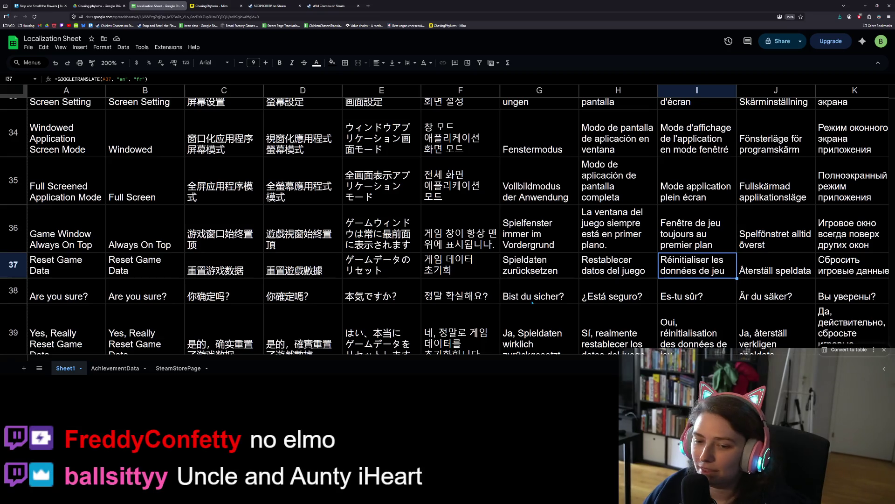
pyautogui.scroll(-2, 199, 258)
pyautogui.click(173, 226)
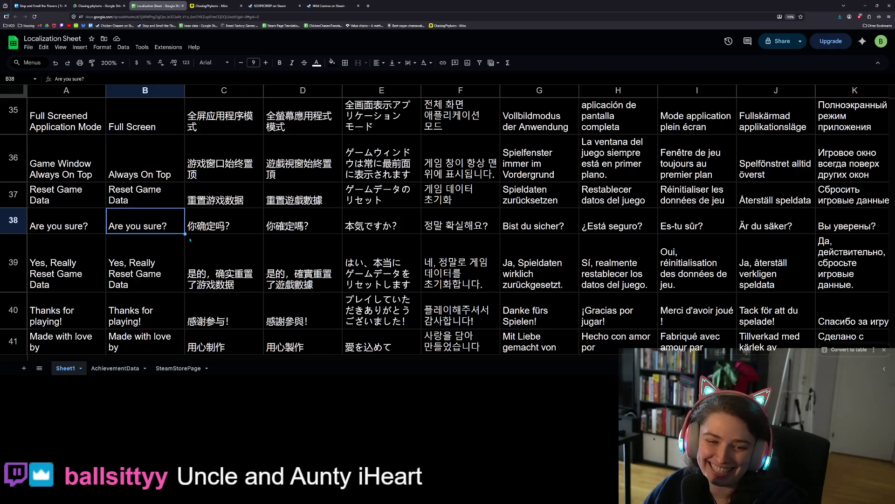
pyautogui.click(99, 259)
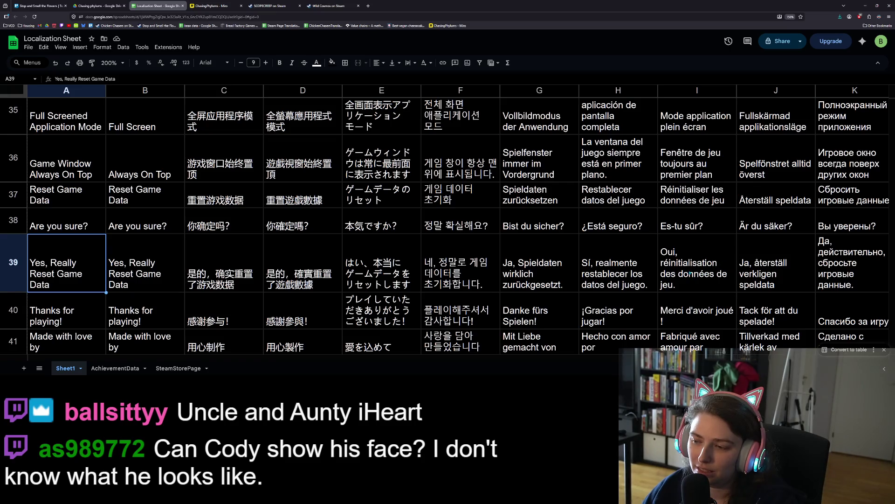
pyautogui.scroll(-2, 435, 262)
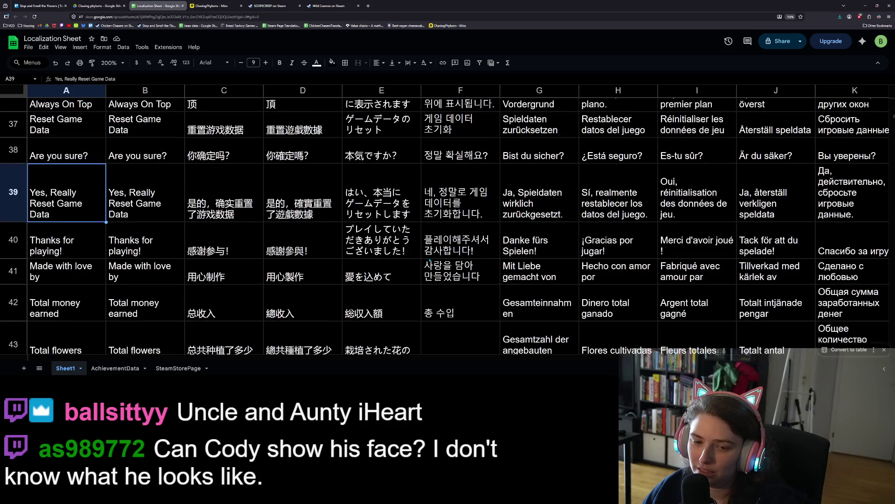
pyautogui.click(78, 249)
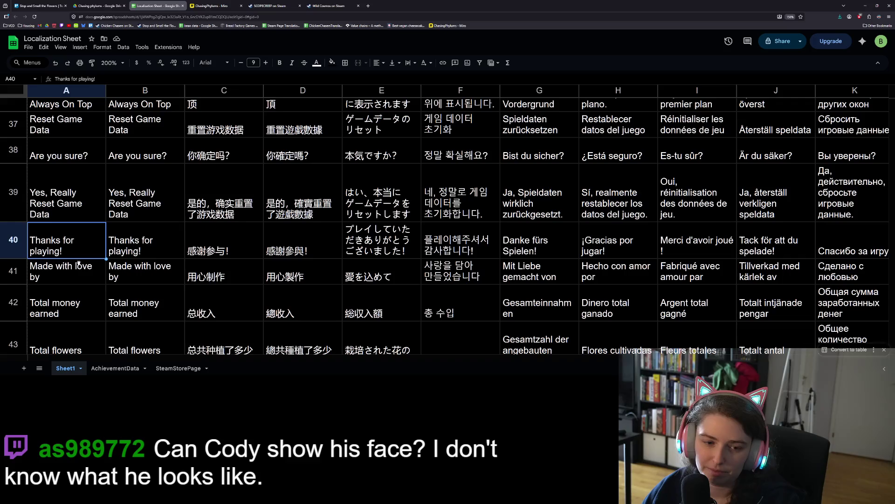
pyautogui.click(79, 276)
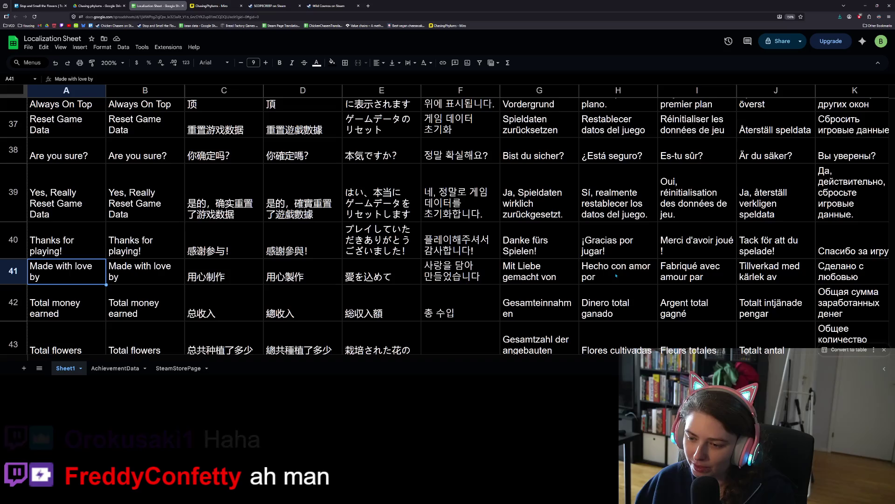
pyautogui.scroll(-3, 77, 287)
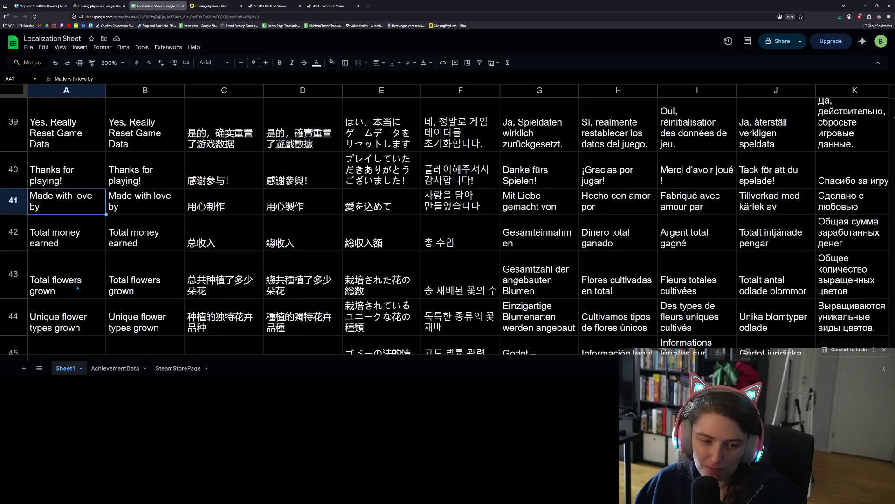
pyautogui.click(87, 229)
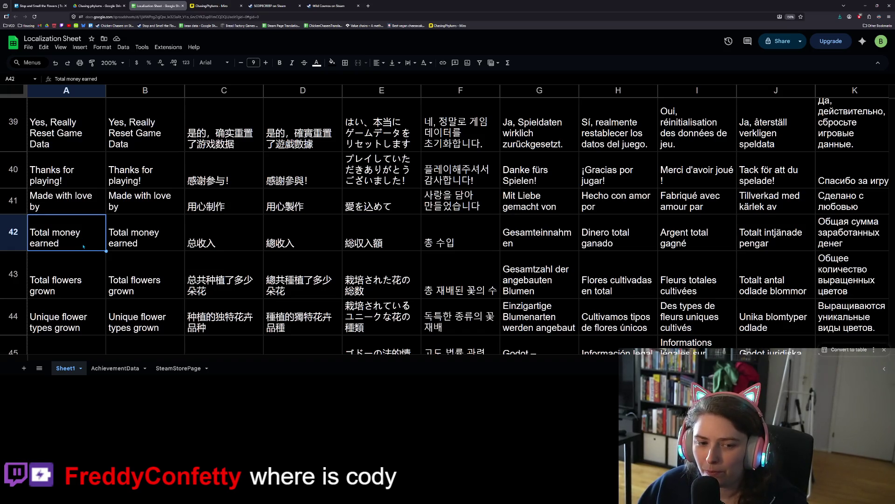
pyautogui.click(84, 270)
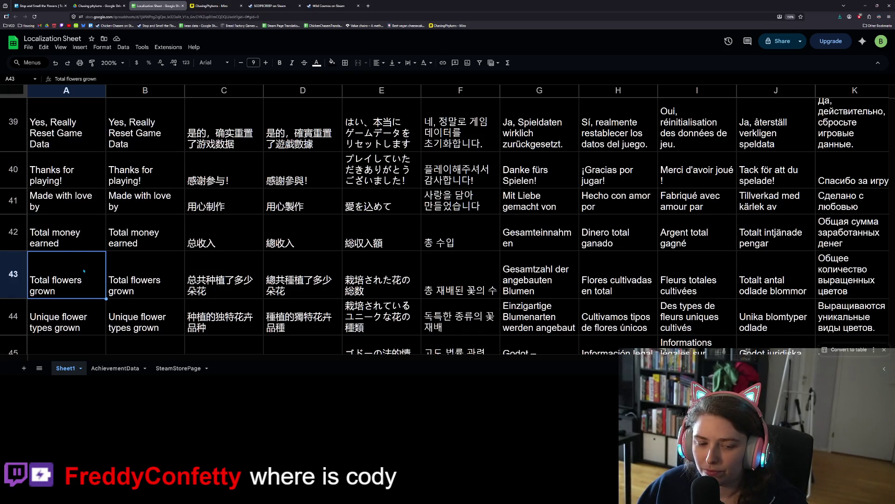
pyautogui.scroll(-2, 74, 245)
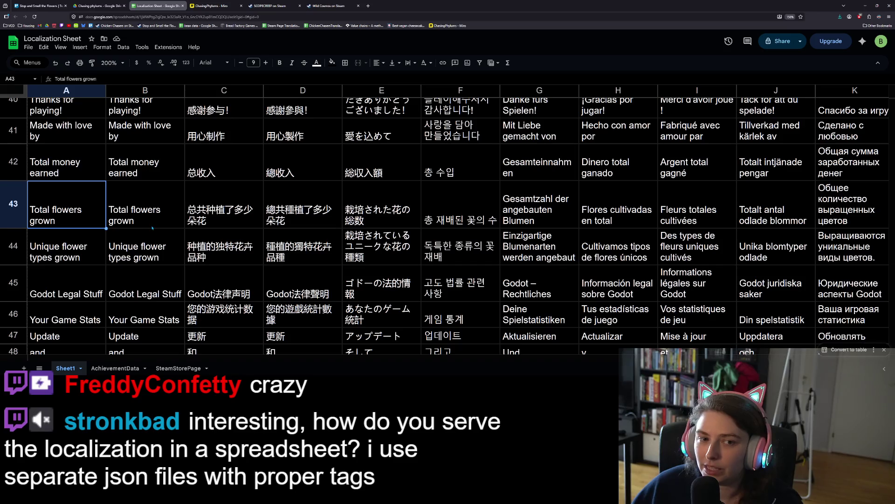
pyautogui.scroll(15, 153, 228)
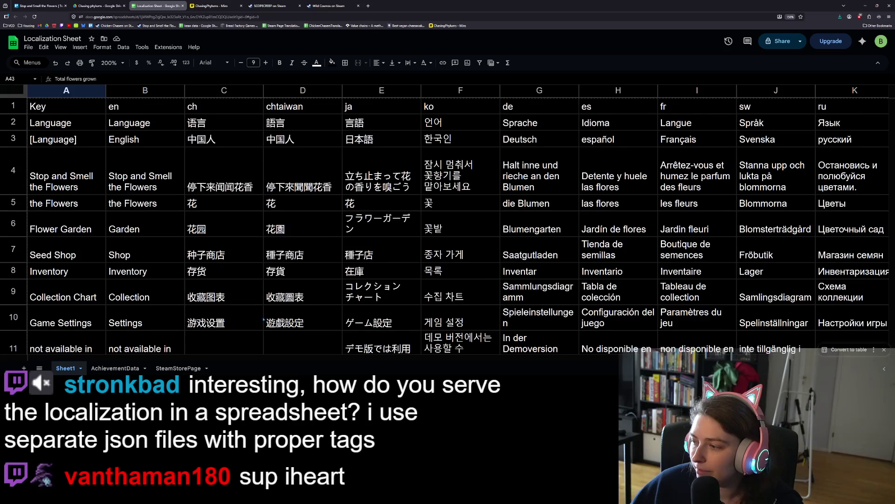
pyautogui.scroll(-3, 524, 111)
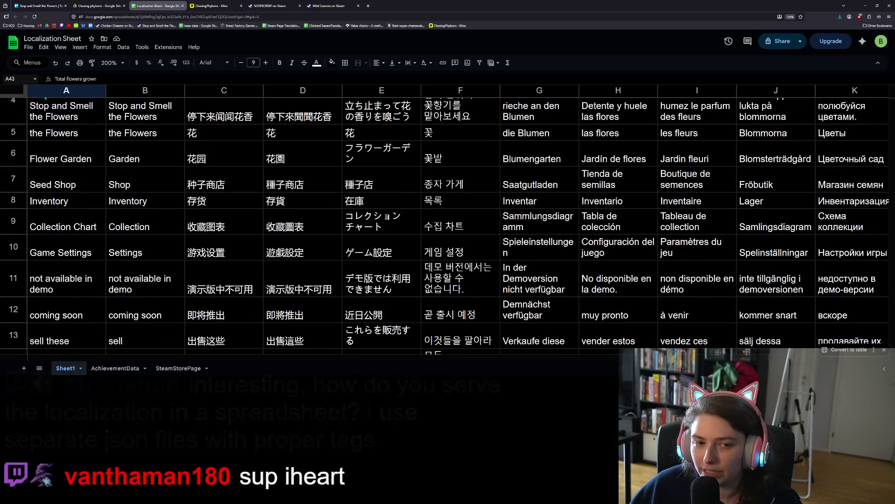
pyautogui.scroll(-15, 66, 280)
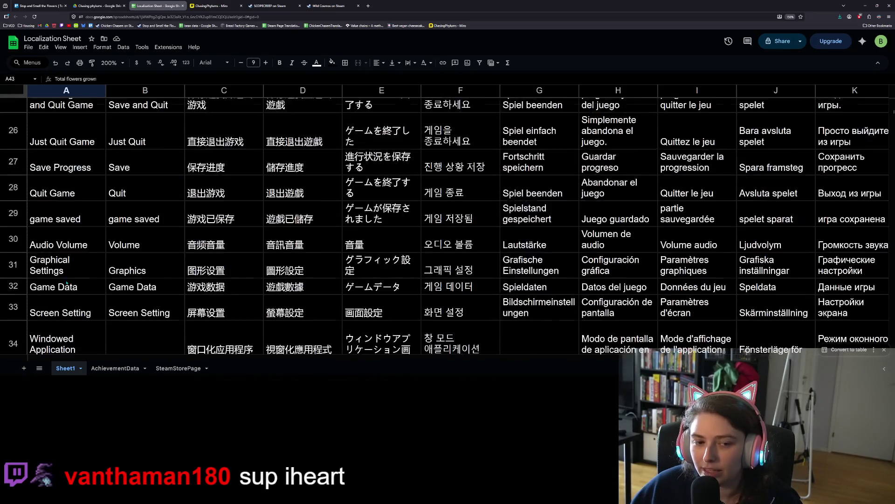
pyautogui.scroll(-4, 66, 282)
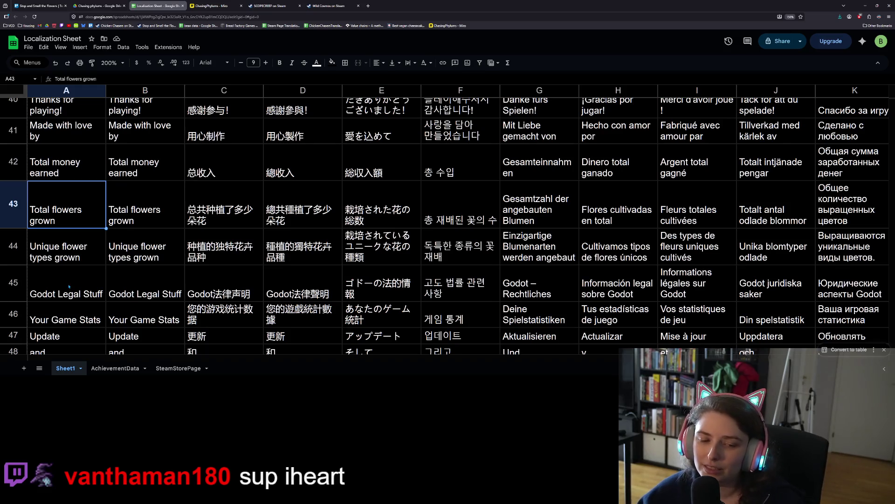
pyautogui.scroll(-2, 68, 286)
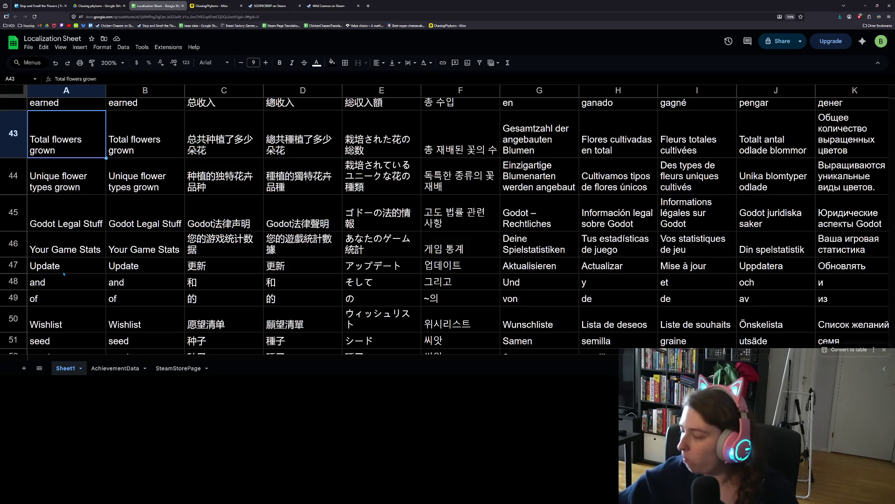
pyautogui.click(64, 273)
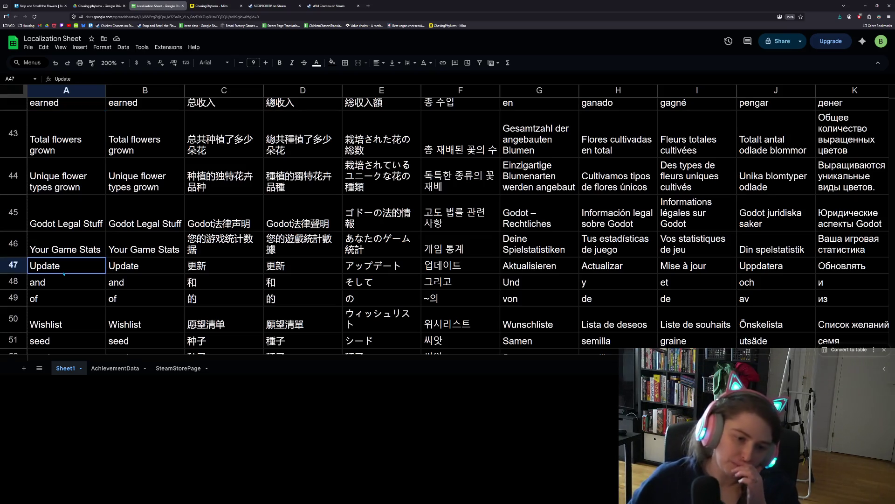
pyautogui.scroll(10, 64, 273)
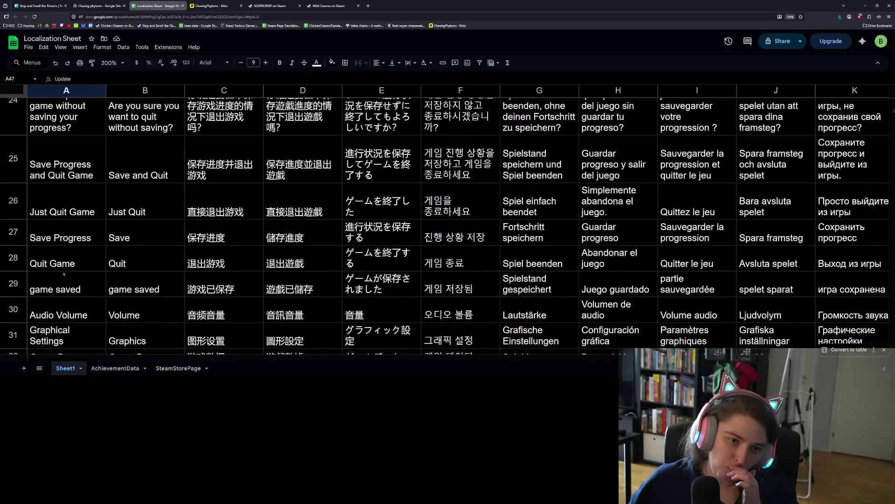
pyautogui.scroll(10, 64, 274)
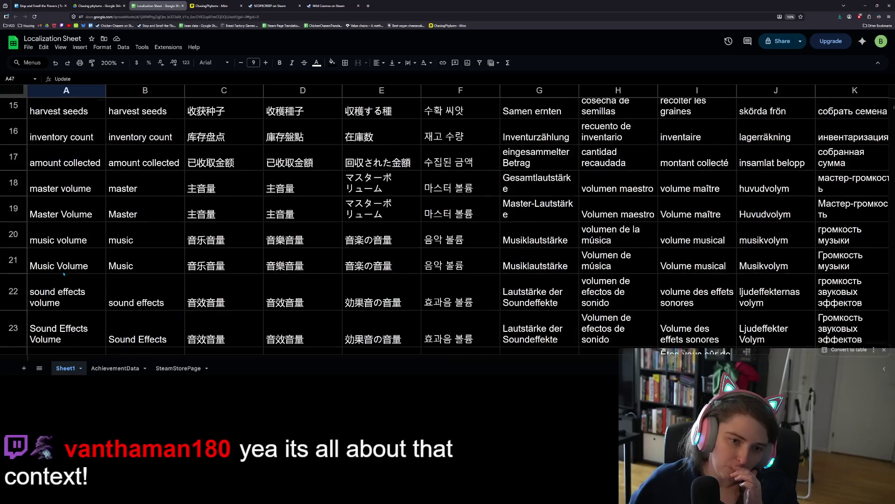
pyautogui.scroll(2, 64, 275)
pyautogui.scroll(-12, 64, 275)
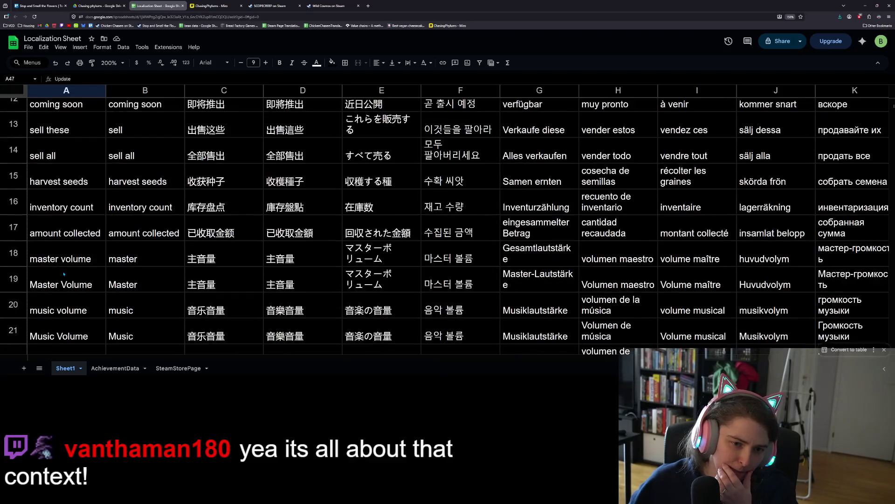
pyautogui.scroll(-5, 64, 274)
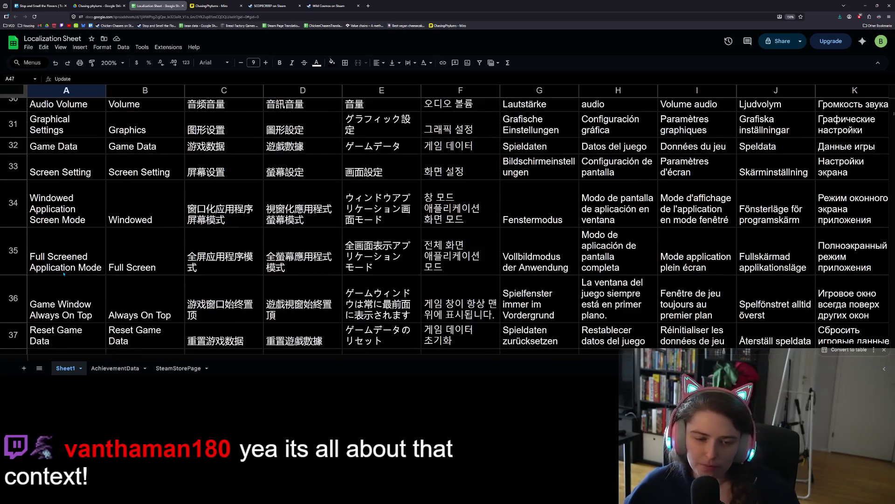
pyautogui.scroll(-5, 64, 274)
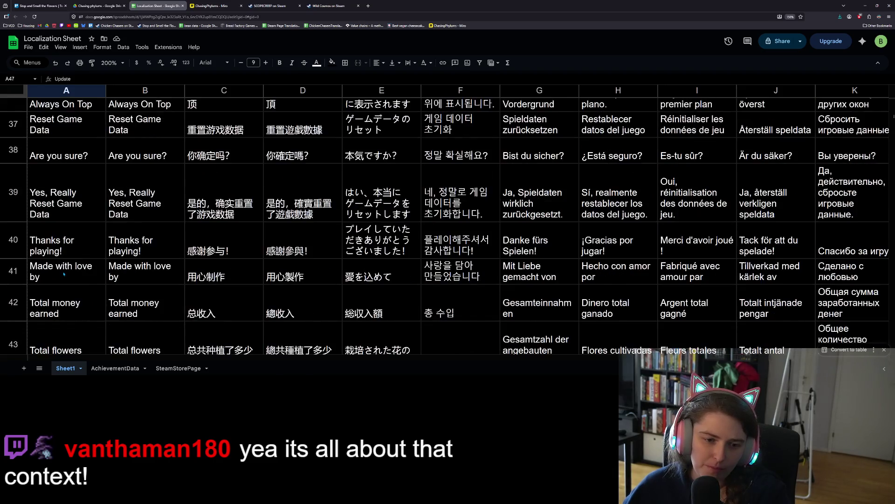
pyautogui.scroll(-2, 64, 274)
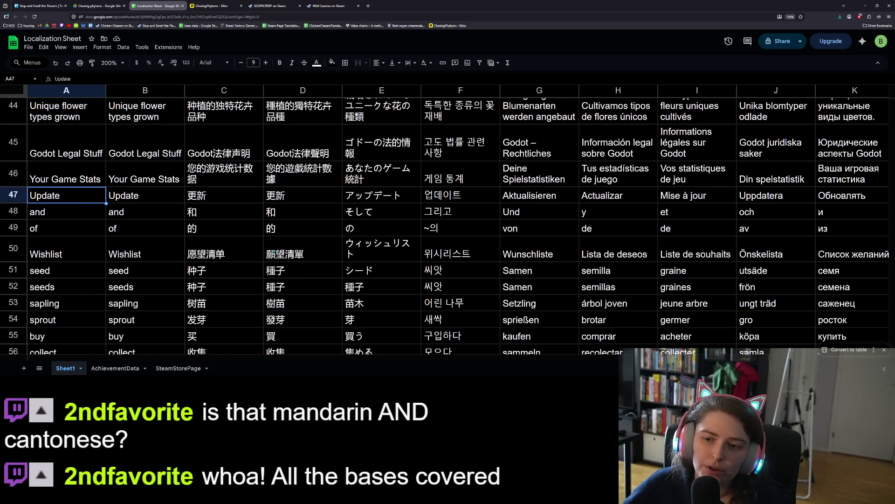
pyautogui.scroll(20, 331, 250)
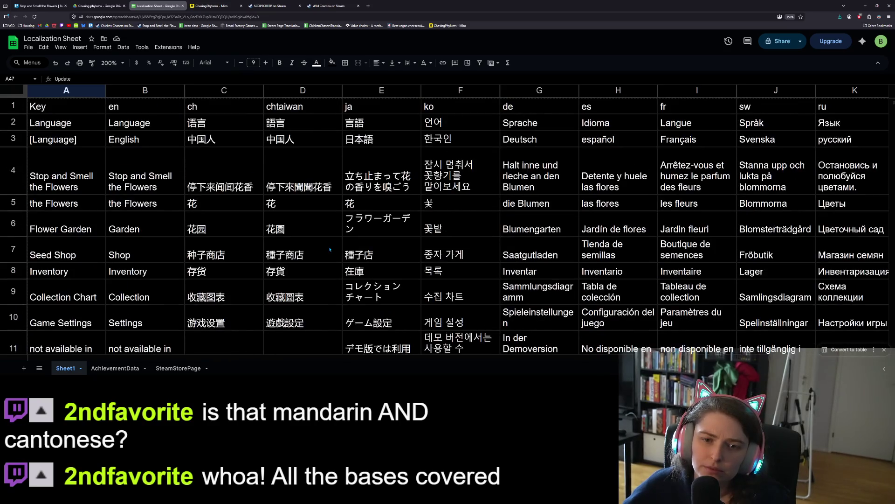
pyautogui.scroll(-17, 330, 250)
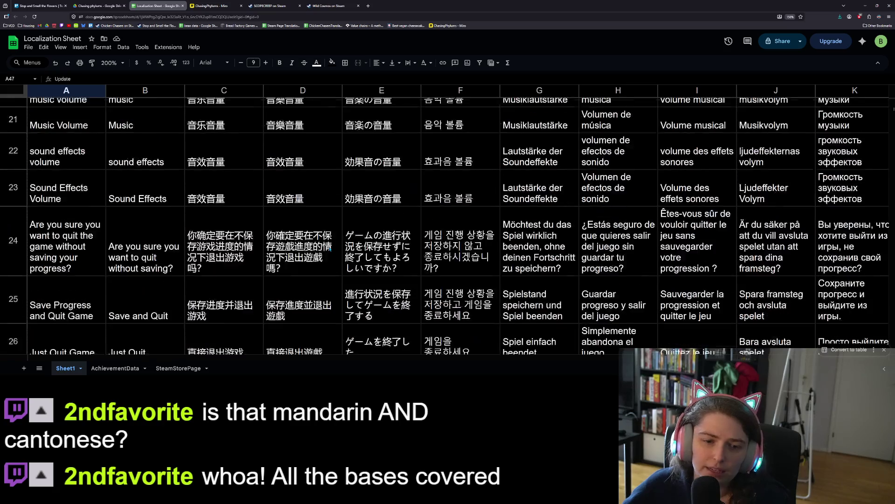
pyautogui.scroll(2, 330, 250)
pyautogui.scroll(-2, 331, 250)
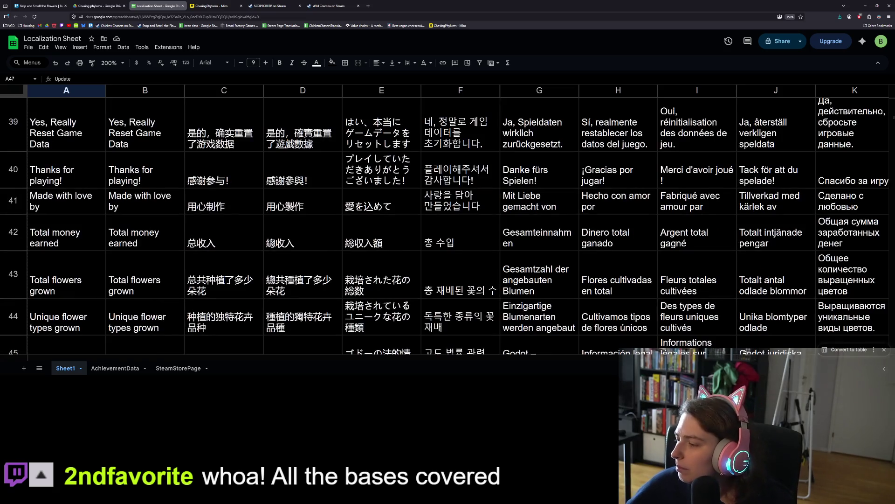
pyautogui.hotkey('alt', 'Tab')
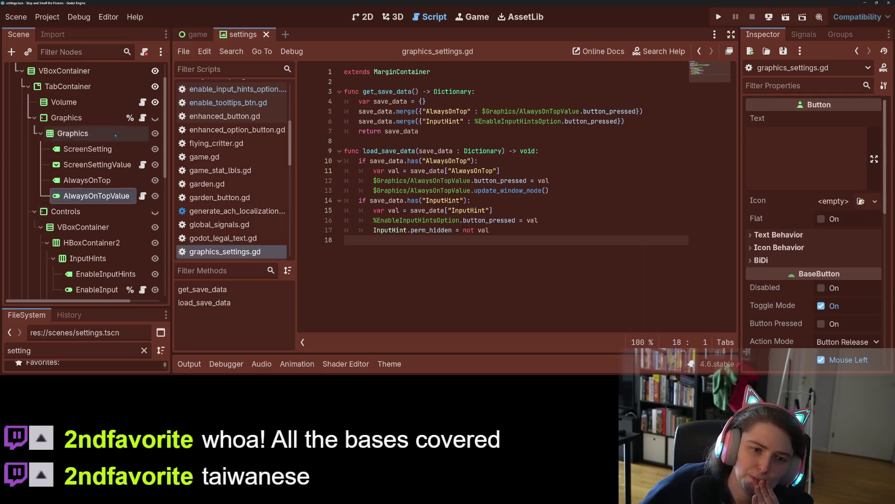
# Open language_option_btn.gd, select the 'ch' key on line 5, and open Project Settings
pyautogui.scroll(-5, 130, 220)
pyautogui.click(143, 271)
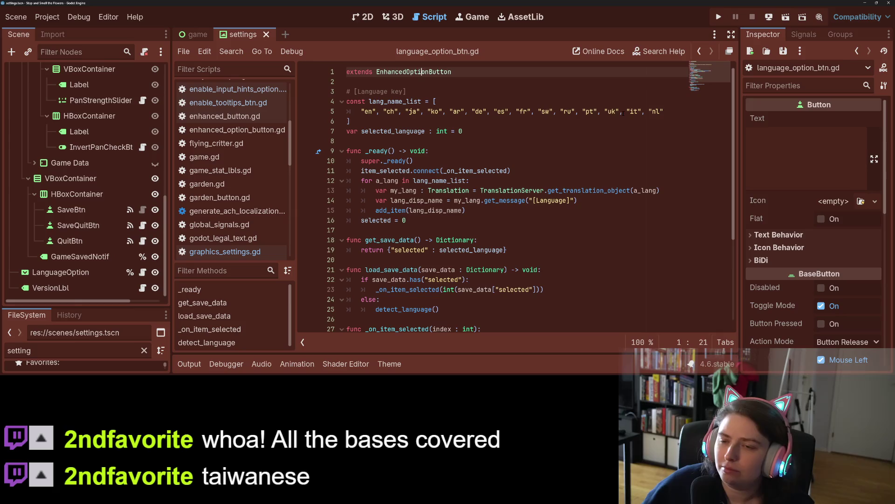
pyautogui.click(570, 138)
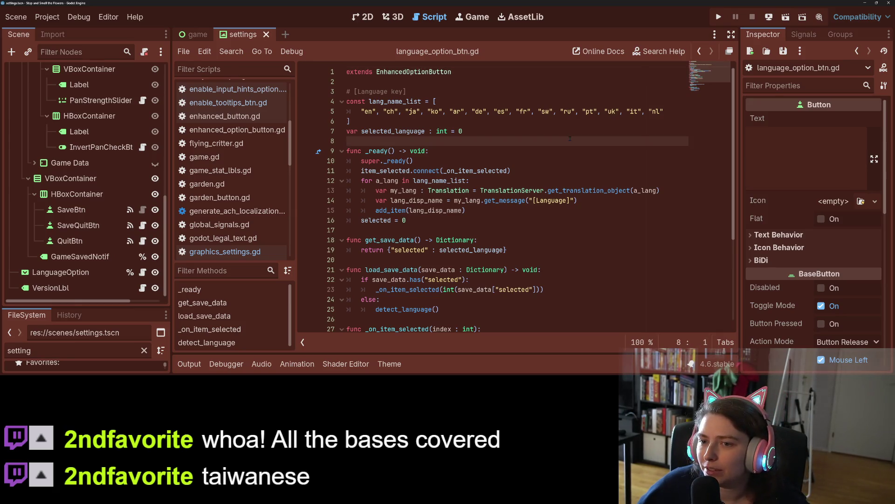
pyautogui.click(402, 111)
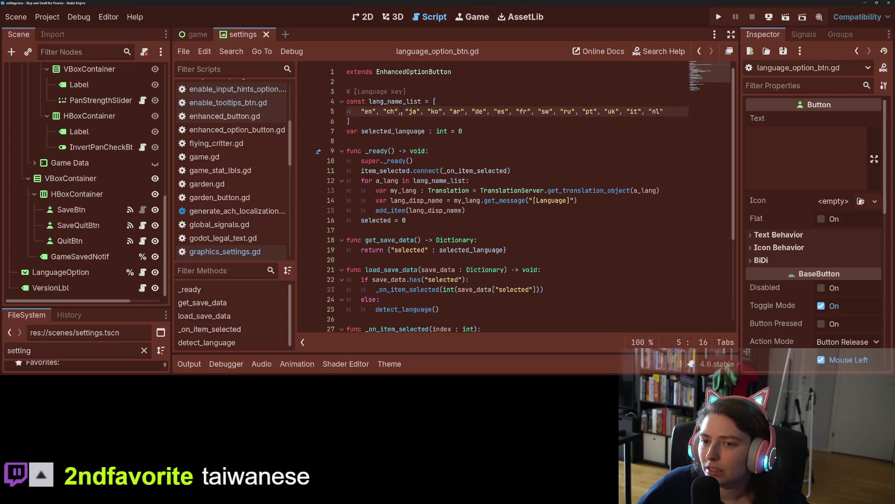
pyautogui.moveTo(401, 111); pyautogui.dragTo(387, 111)
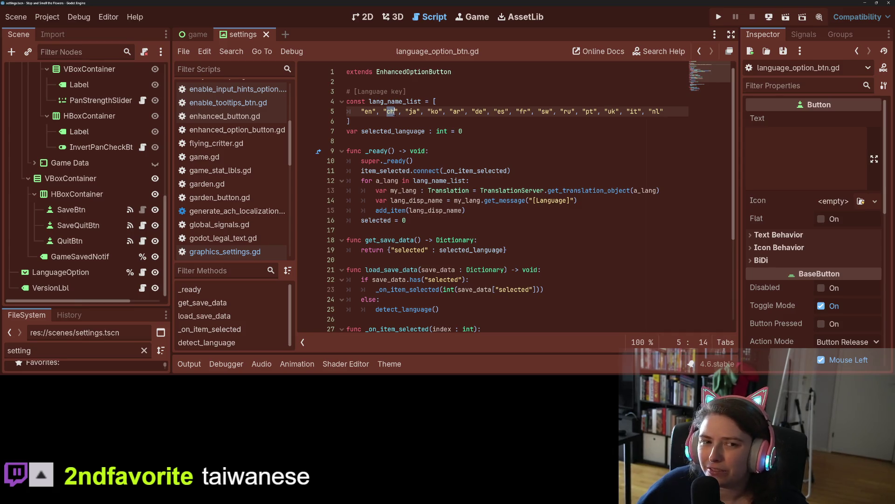
pyautogui.click(46, 17)
pyautogui.click(60, 30)
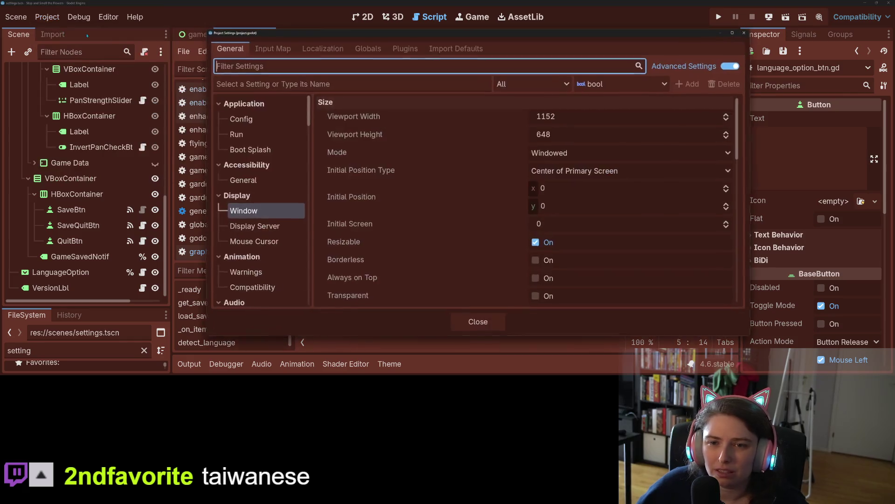
# Inspect the chtaiwan entry under Localization > Translations, close settings, minimize Godot, and show Trello
pyautogui.click(322, 48)
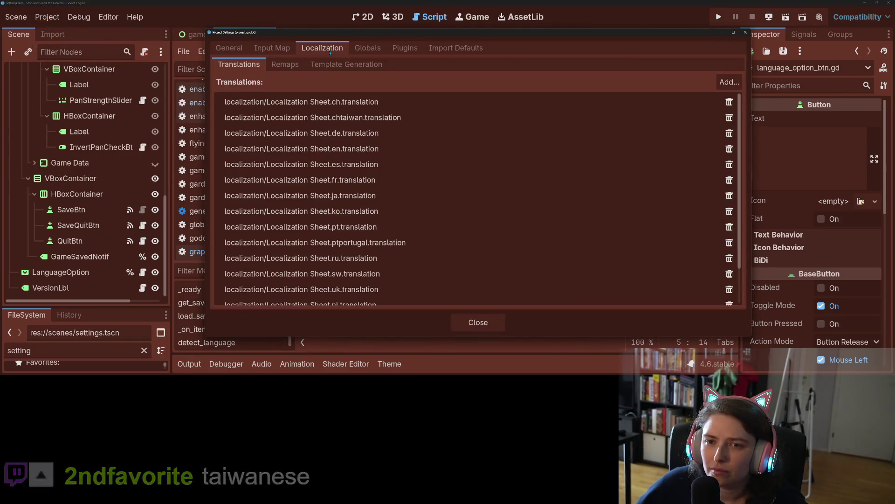
pyautogui.click(399, 118)
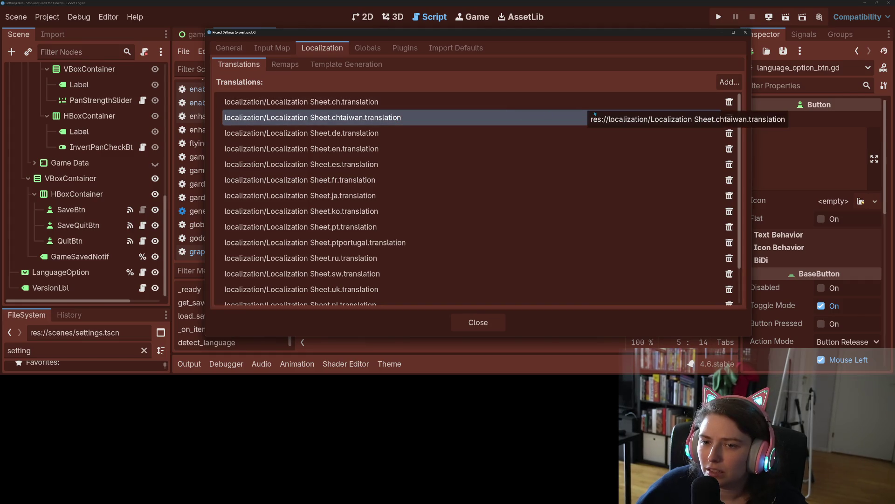
pyautogui.click(746, 33)
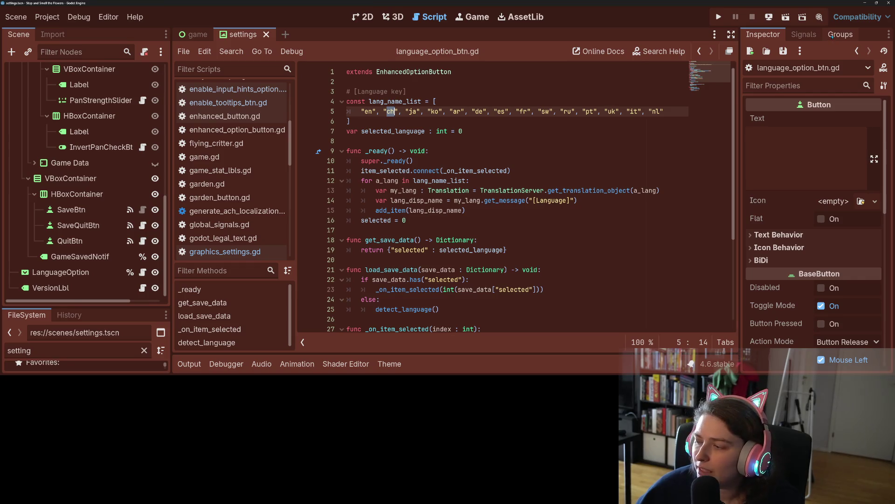
pyautogui.click(866, 3)
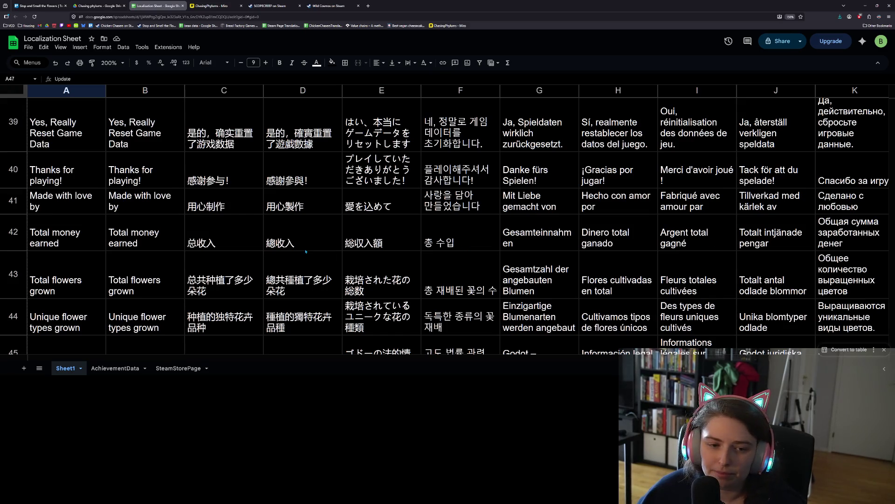
pyautogui.scroll(-5, 201, 265)
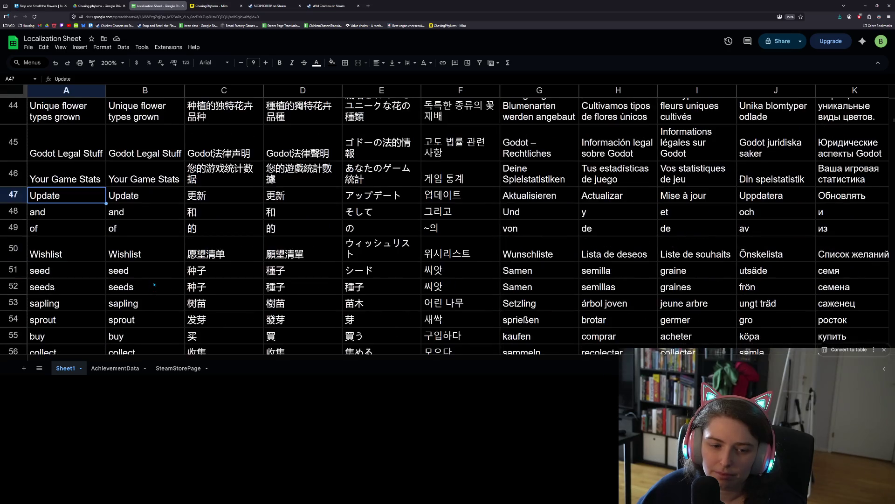
pyautogui.click(54, 4)
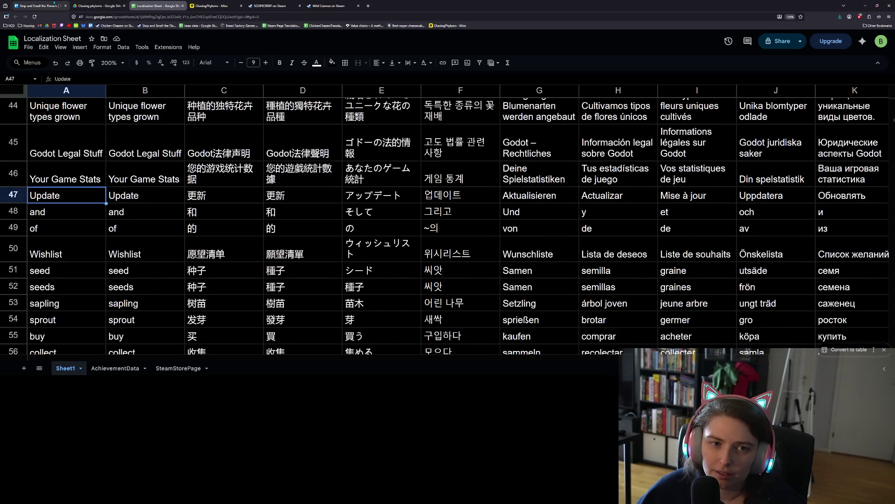
# Switch to the Localization Sheet browser tab
pyautogui.click(157, 6)
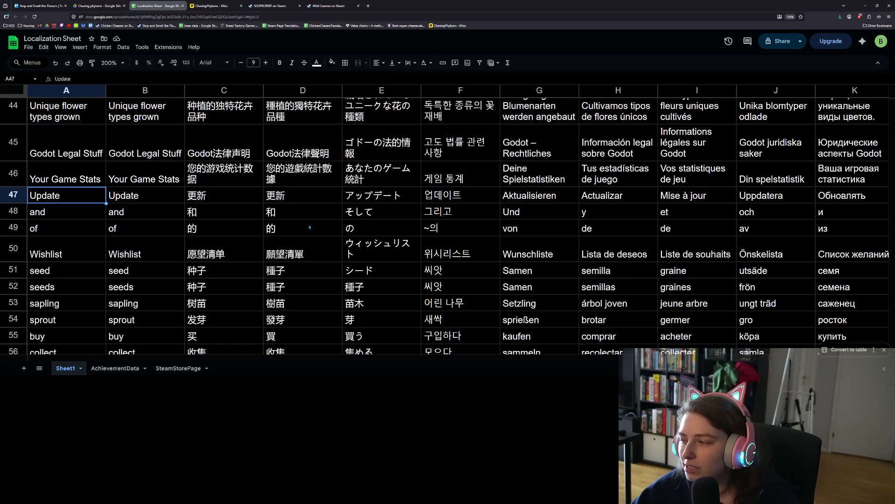
# Replace the 'Update' key in A47 with 'Refresh Stats'
pyautogui.click(76, 212)
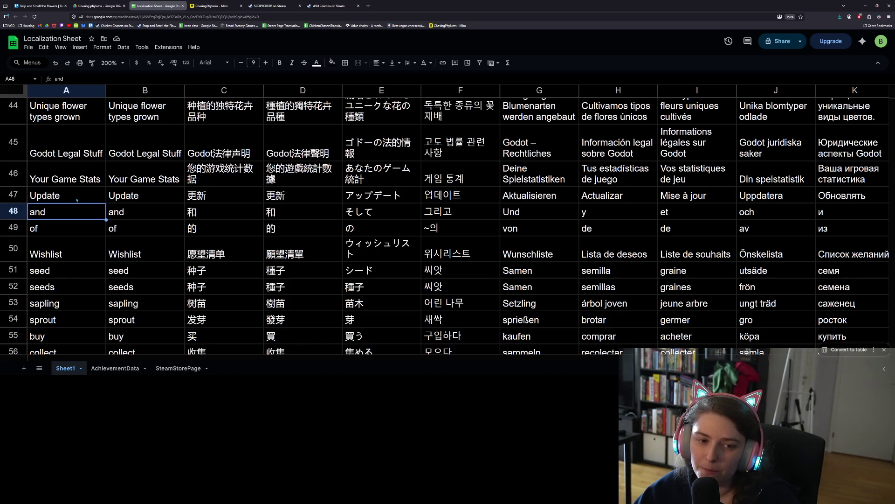
pyautogui.click(78, 197)
pyautogui.click(77, 214)
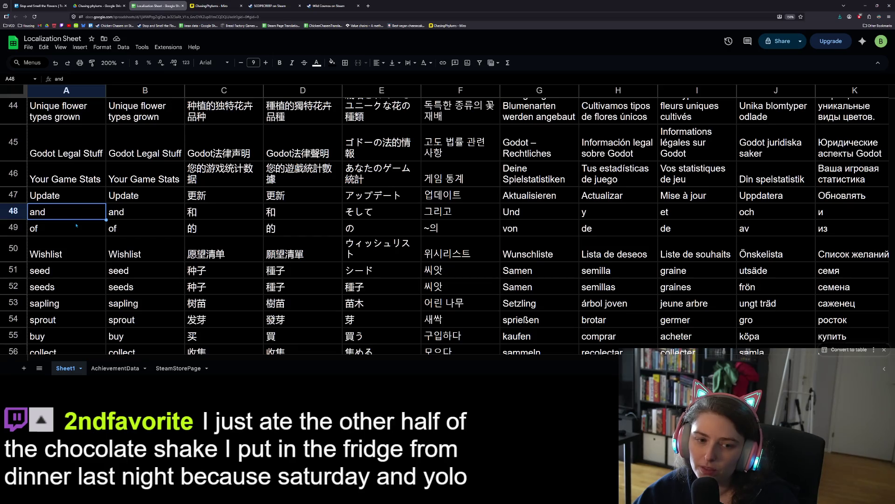
pyautogui.click(77, 227)
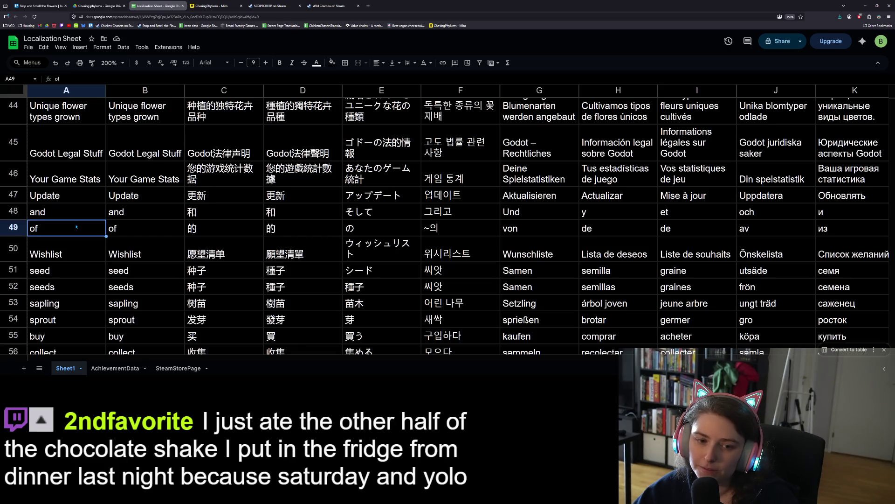
pyautogui.click(47, 213)
pyautogui.click(59, 197)
pyautogui.doubleClick(58, 197)
pyautogui.press('BackSpace')
pyautogui.press('BackSpace')
pyautogui.press('BackSpace')
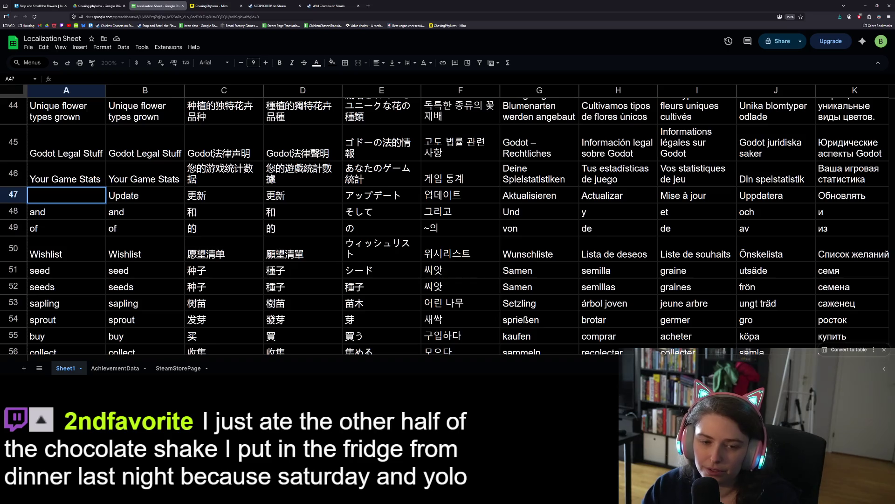
pyautogui.write('Re')
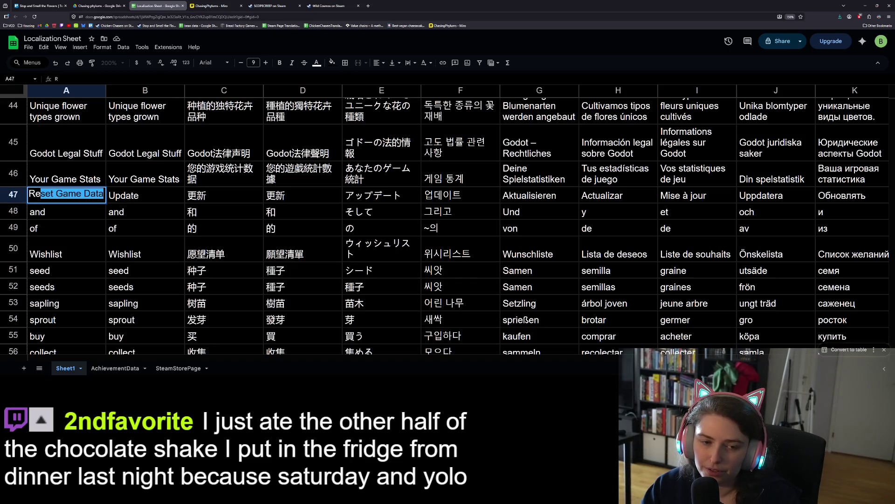
pyautogui.write('fresh')
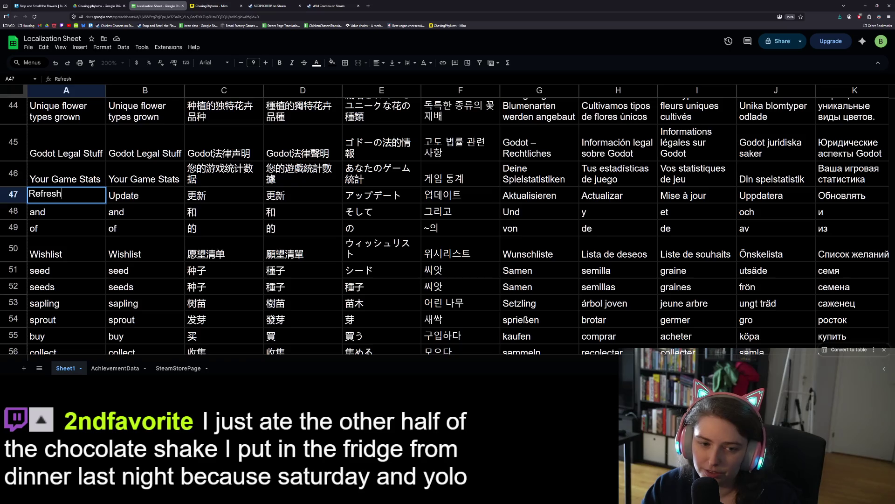
pyautogui.write(' Stats')
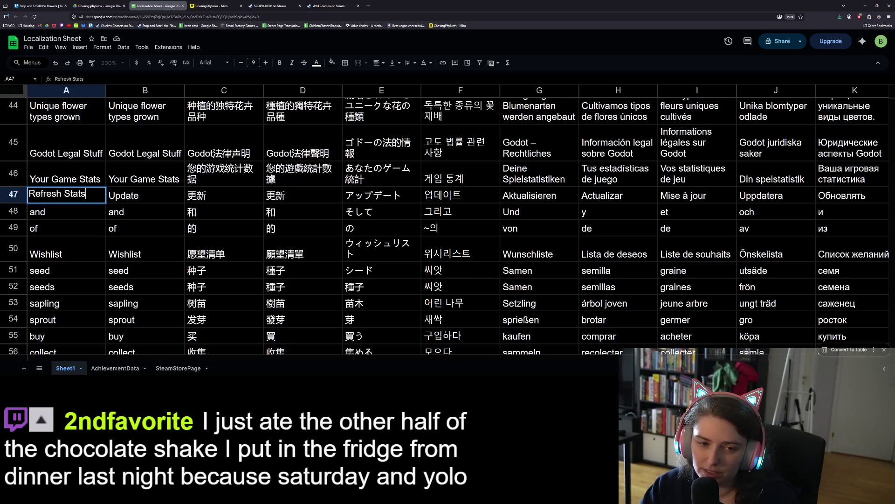
pyautogui.press('Return')
# Change A46 to 'Your Game Statistics' and A47 to 'Refresh Statistics'
pyautogui.doubleClick(44, 167)
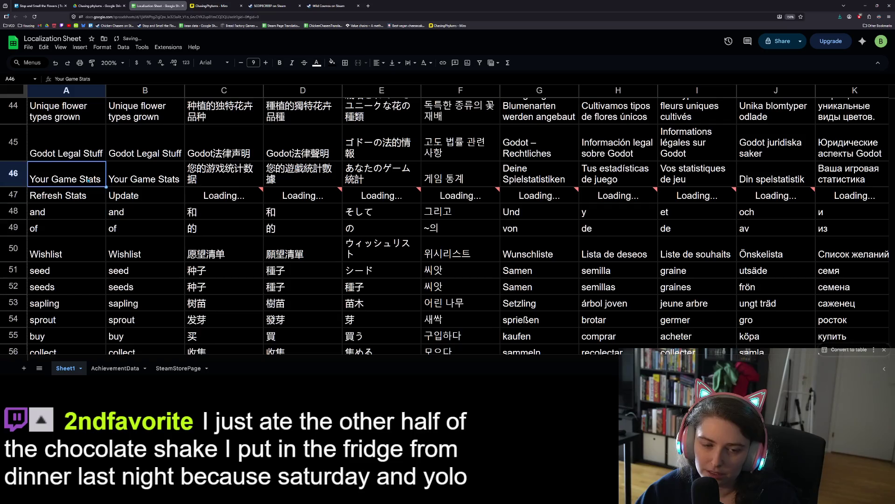
pyautogui.press('BackSpace')
pyautogui.write('istic')
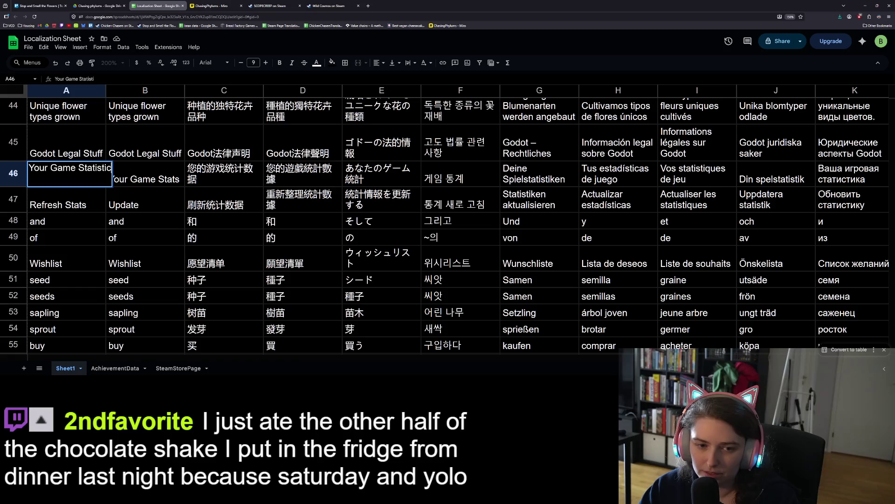
pyautogui.write('s')
pyautogui.press('Return')
pyautogui.doubleClick(88, 205)
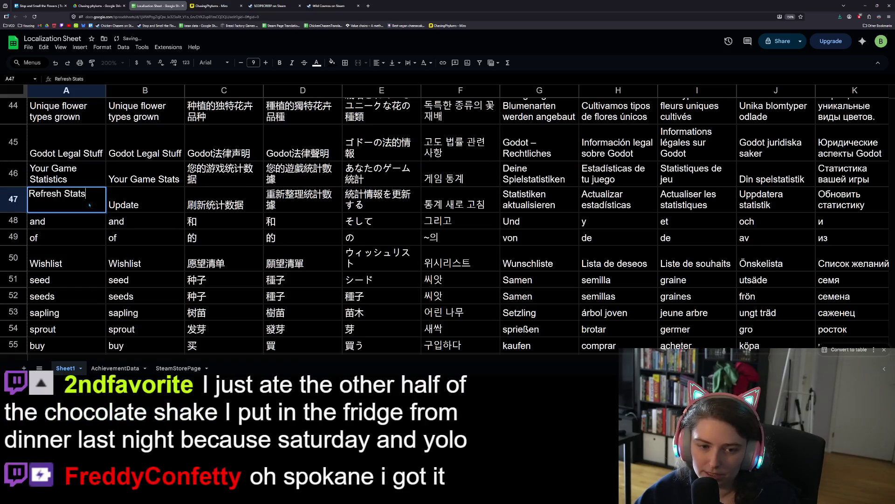
pyautogui.press('BackSpace')
pyautogui.write('istics')
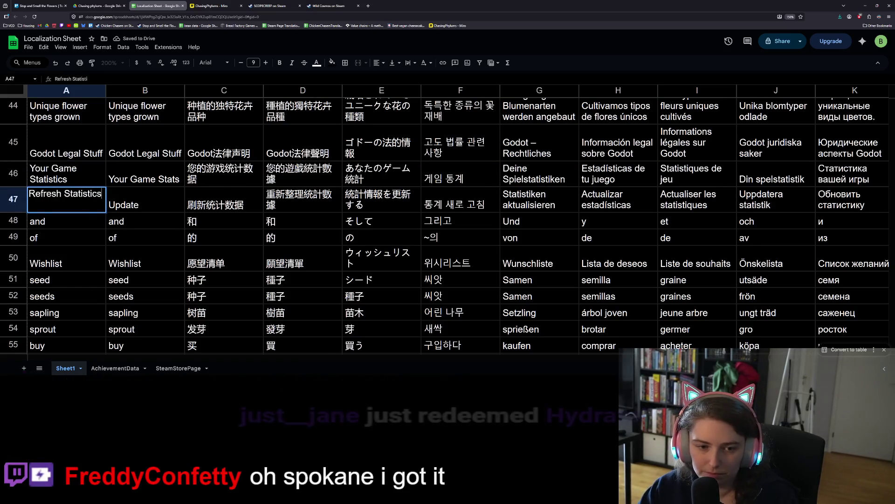
pyautogui.press('Return')
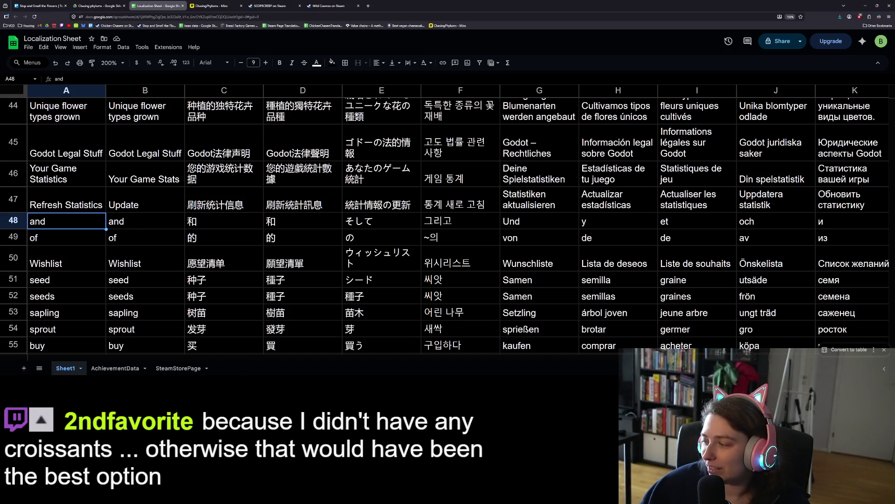
pyautogui.hotkey('alt', 'Tab')
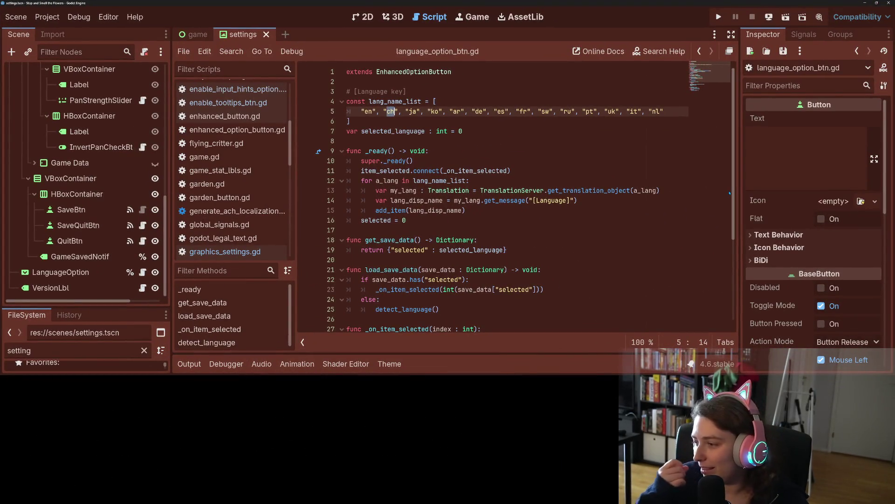
# Expand Game Data in the Scene dock, open the Credits scene, and view it in 2D
pyautogui.click(531, 182)
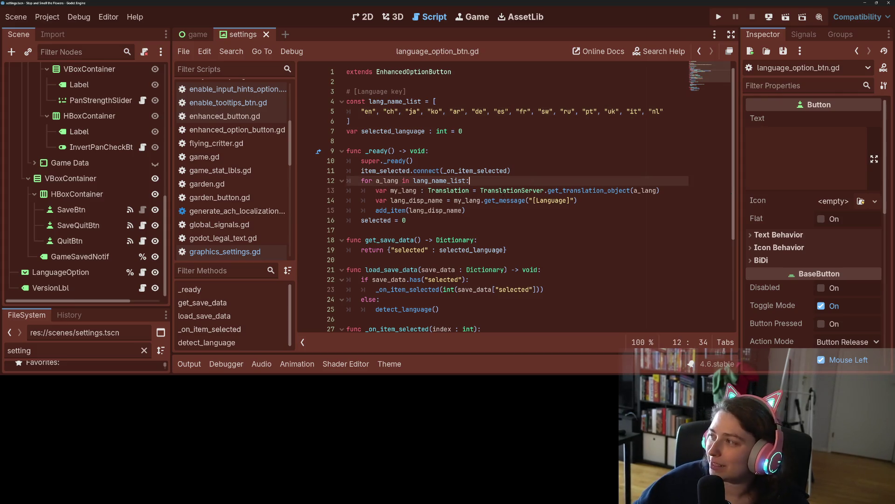
pyautogui.click(431, 139)
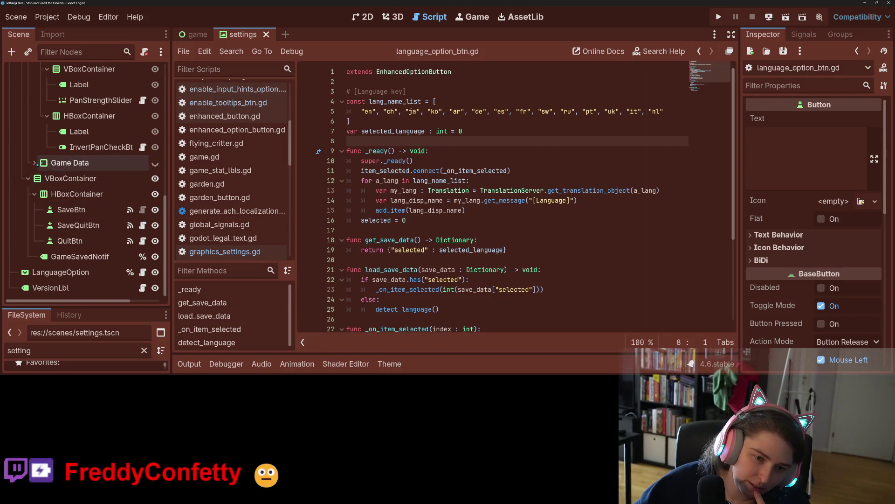
pyautogui.click(35, 163)
pyautogui.scroll(-2, 93, 261)
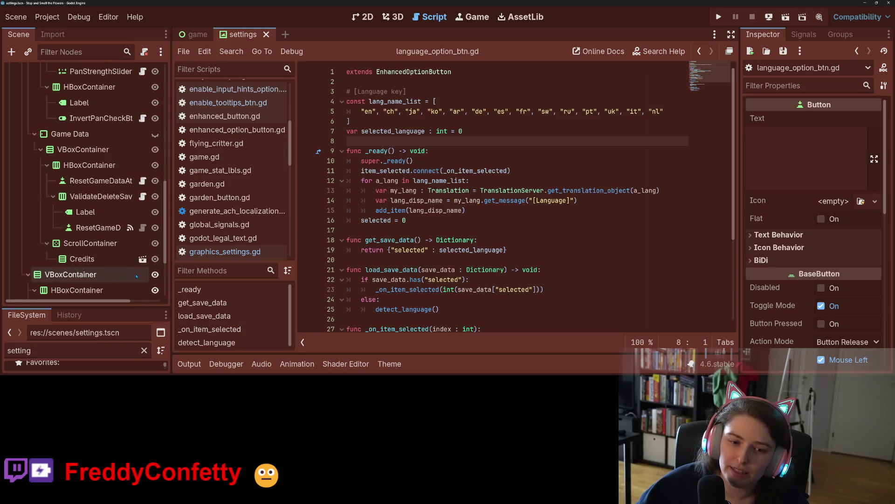
pyautogui.click(142, 256)
pyautogui.click(363, 17)
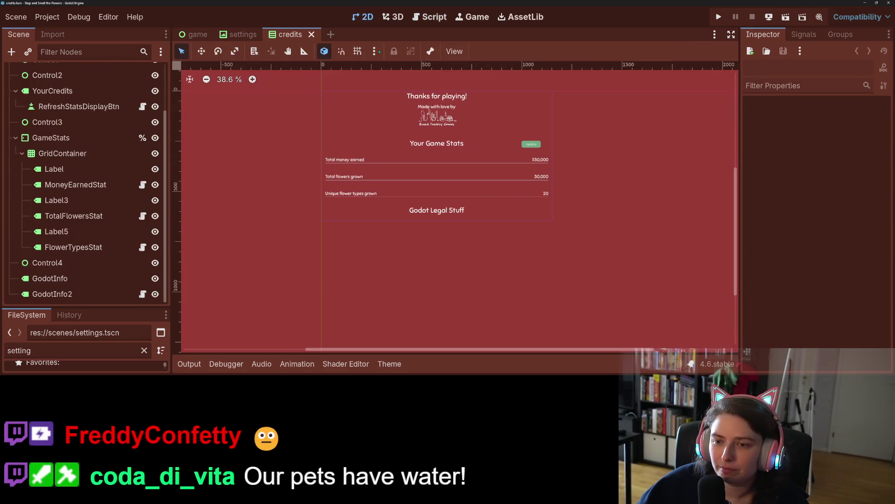
pyautogui.scroll(3, 443, 171)
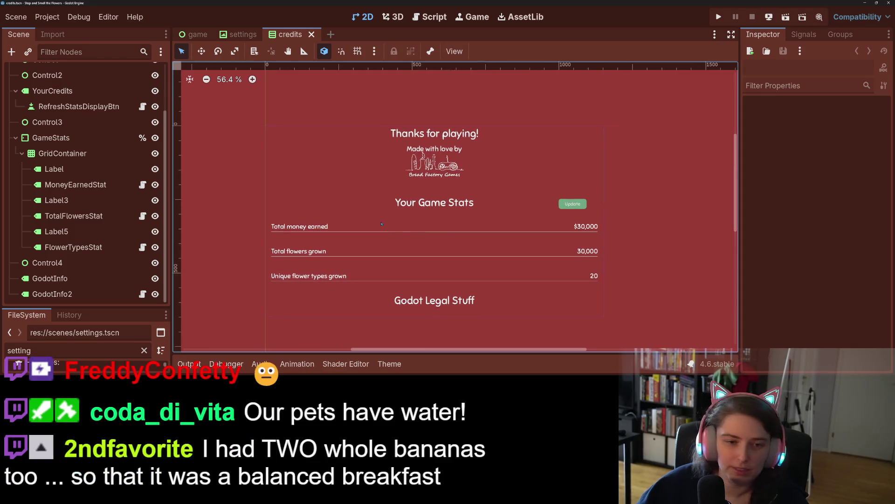
pyautogui.scroll(3, 65, 211)
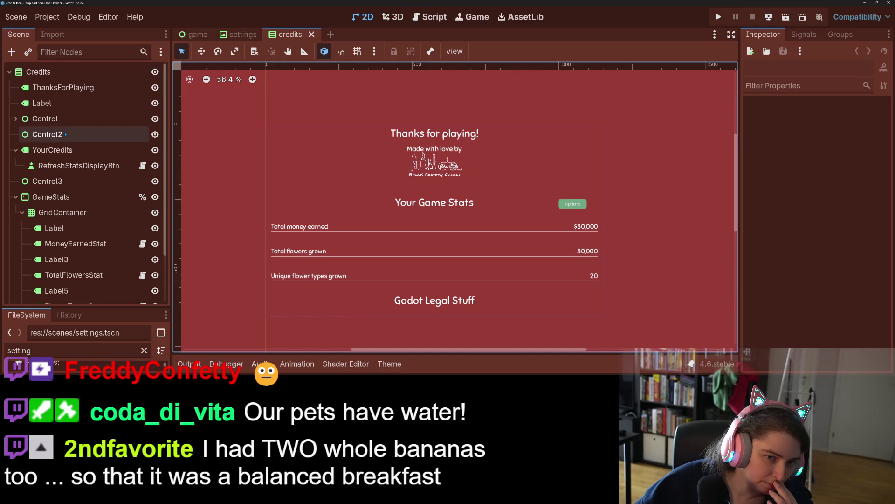
pyautogui.scroll(-1, 421, 274)
pyautogui.scroll(-3, 420, 274)
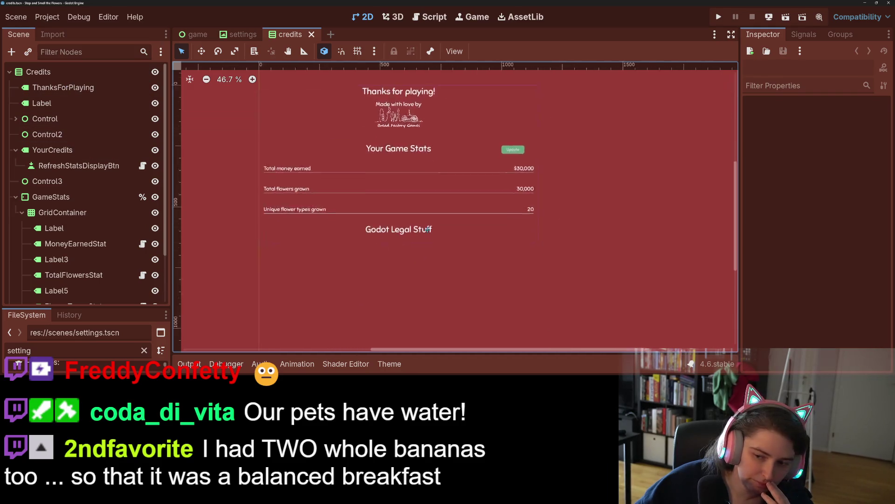
pyautogui.scroll(5, 420, 274)
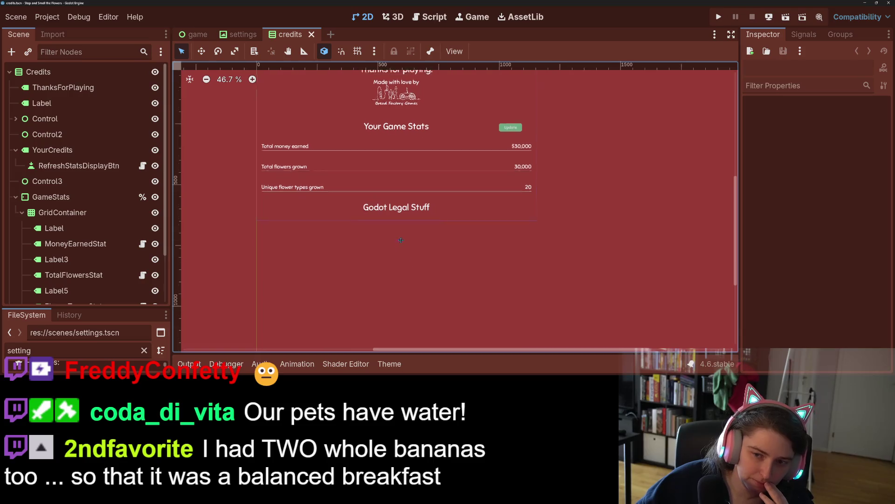
pyautogui.scroll(2, 401, 241)
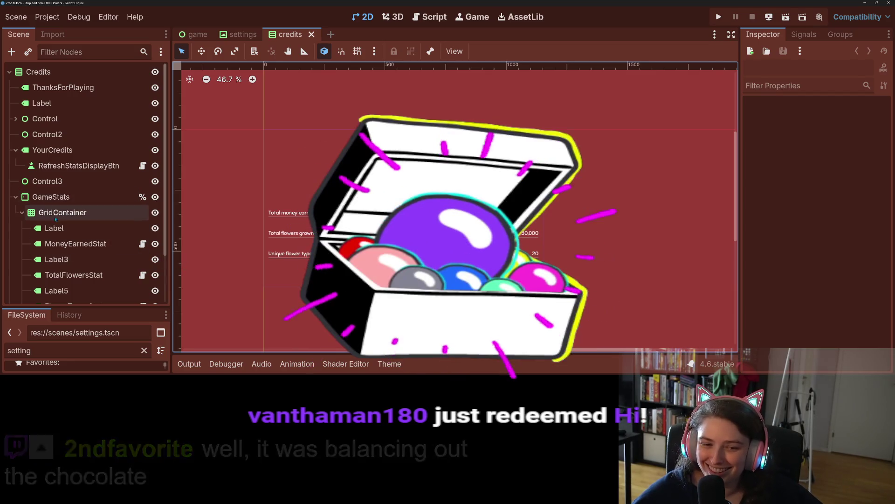
pyautogui.scroll(-2, 76, 228)
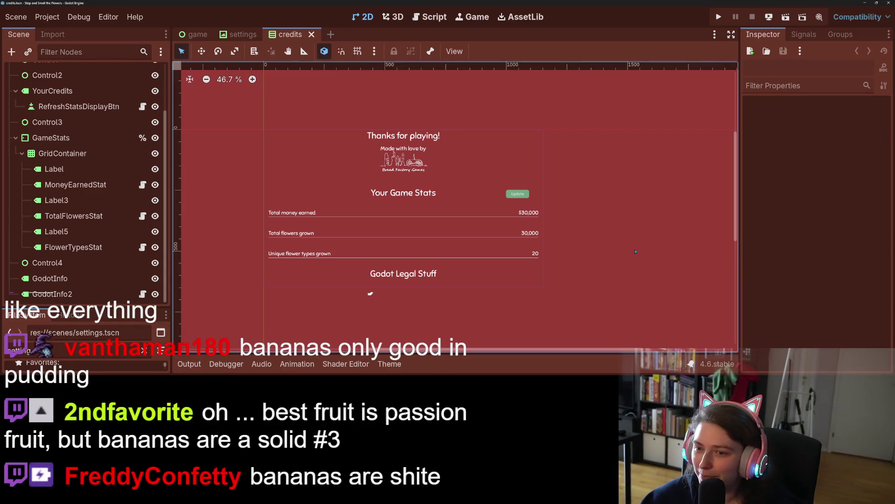
pyautogui.scroll(2, 521, 262)
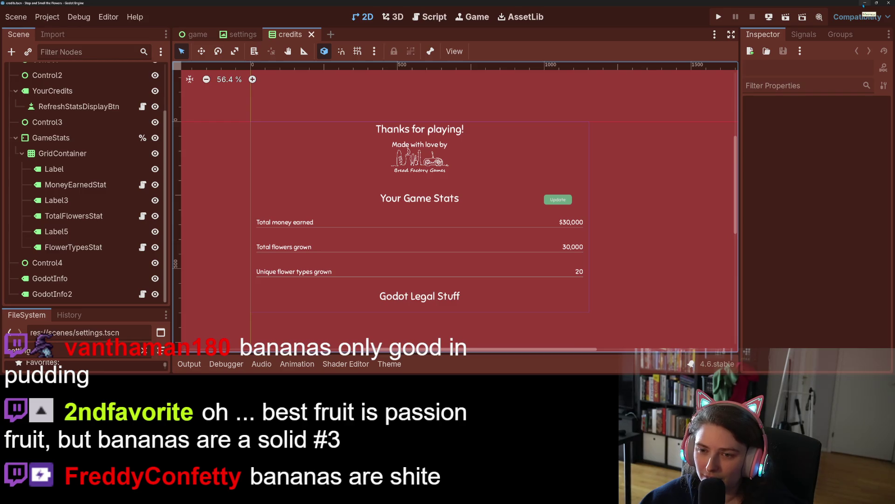
# Switch to the Localization Sheet and delete rows 48–49, the 'and' and 'of' entries
pyautogui.click(863, 4)
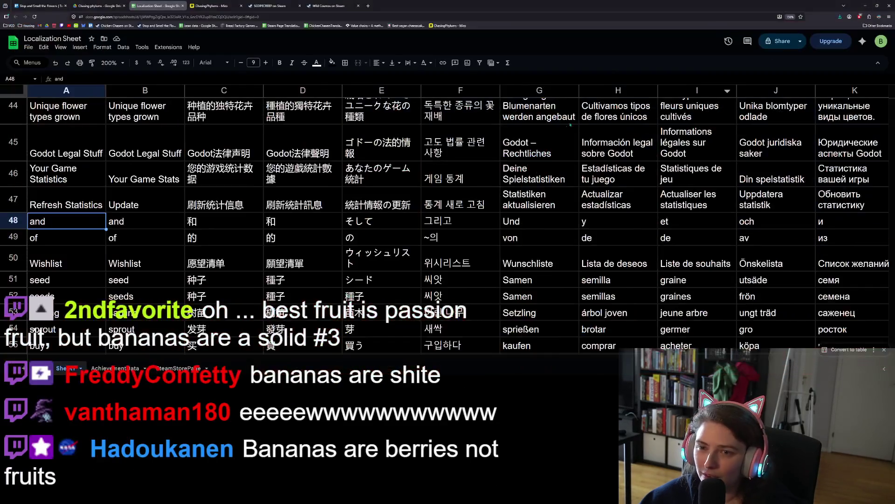
pyautogui.click(13, 220)
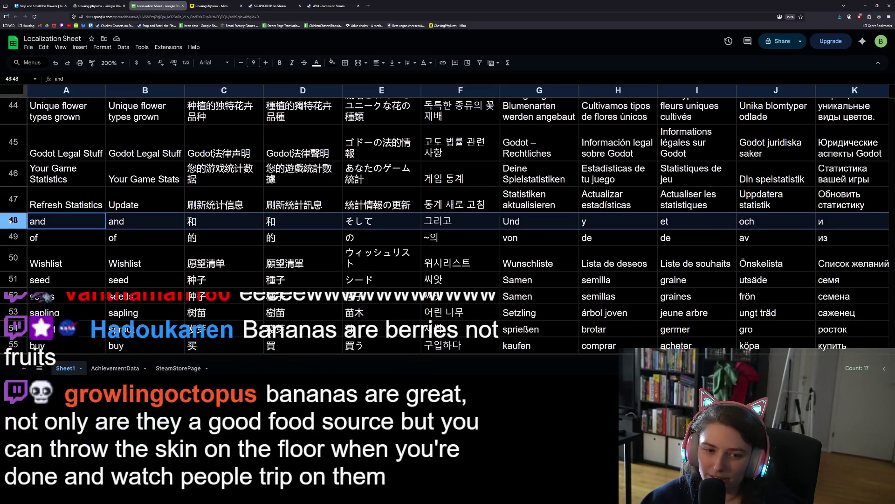
pyautogui.keyDown('ctrl'); pyautogui.click(13, 236); pyautogui.keyUp('ctrl')
pyautogui.rightClick(14, 236)
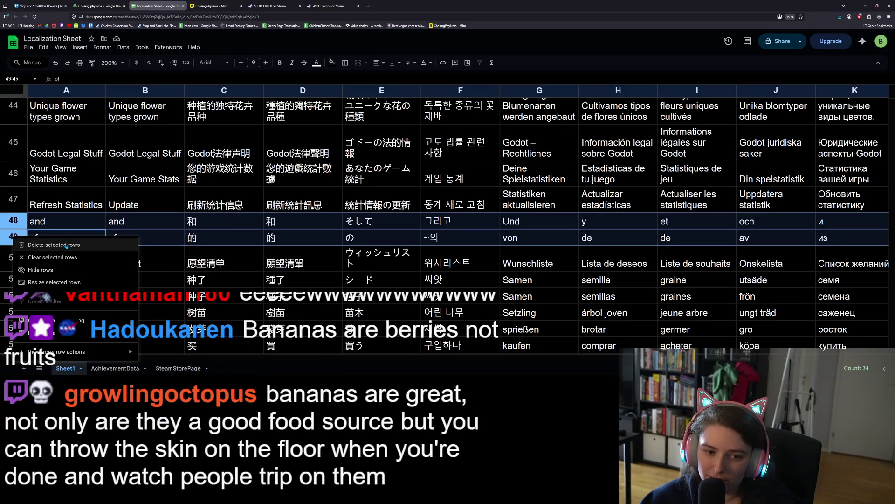
pyautogui.click(51, 244)
pyautogui.click(191, 250)
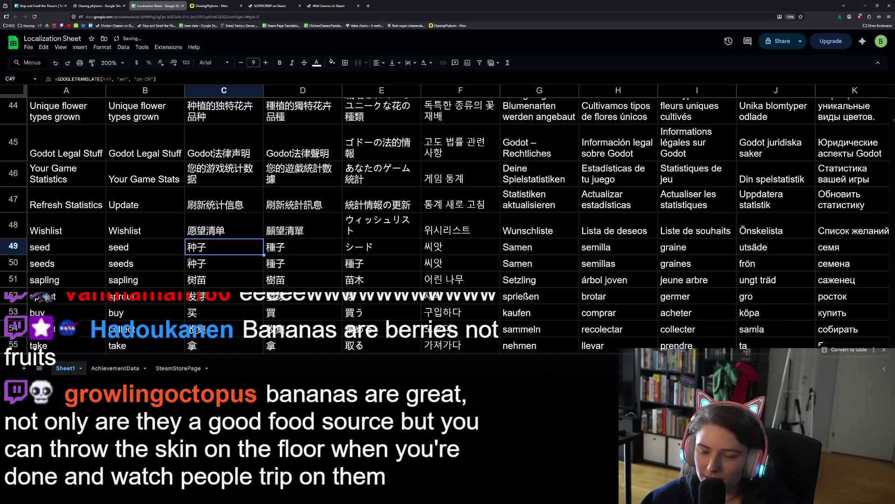
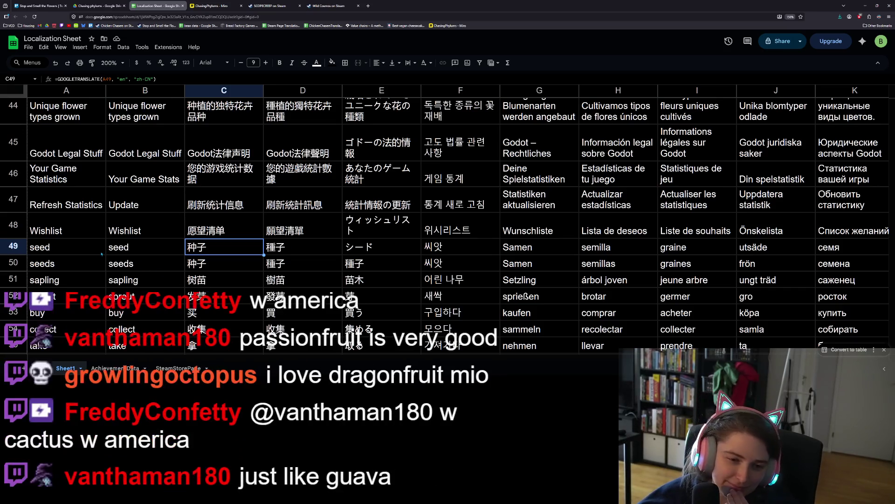
# Check the Wishlist and seed entries in rows 48–49, then minimize Chrome
pyautogui.click(82, 253)
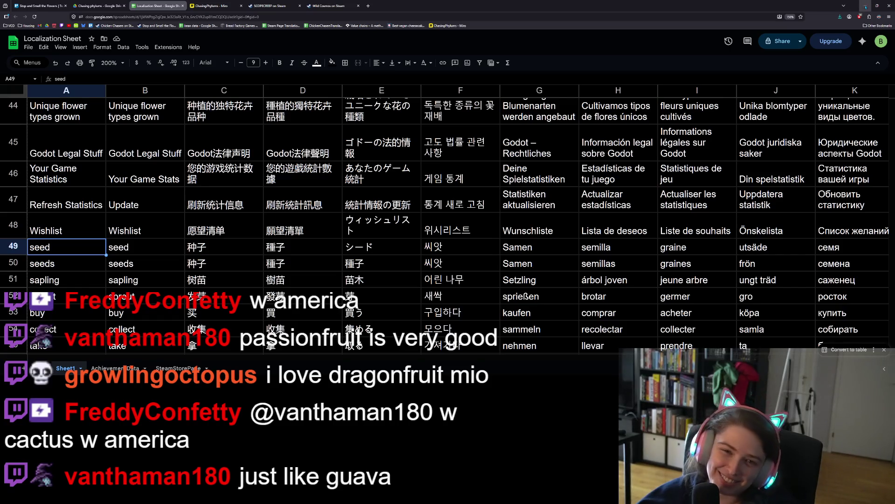
pyautogui.click(63, 232)
pyautogui.click(85, 251)
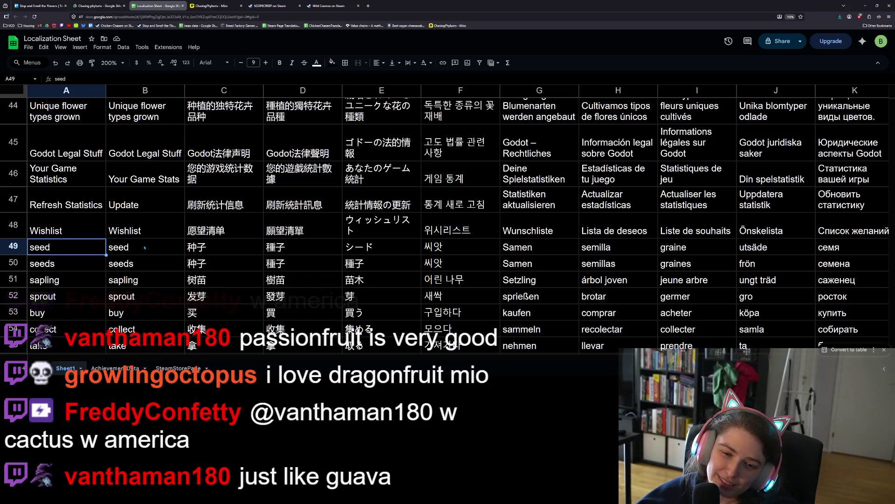
pyautogui.click(145, 248)
pyautogui.click(73, 253)
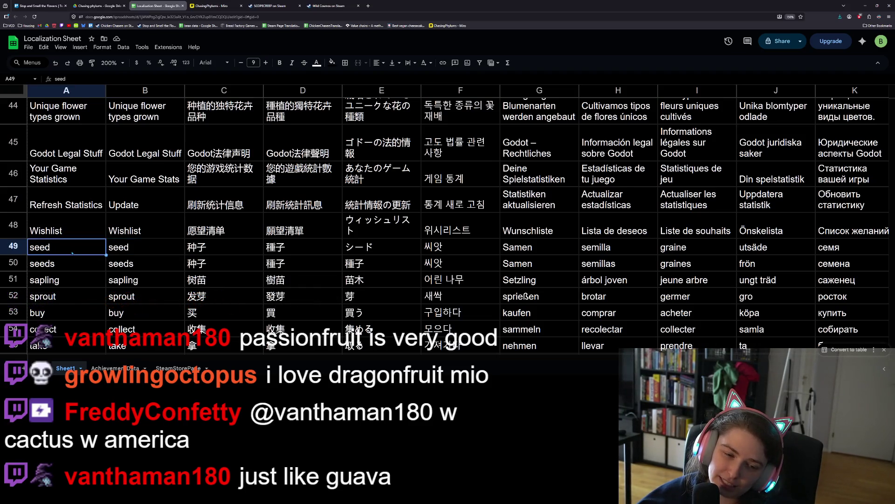
pyautogui.click(865, 6)
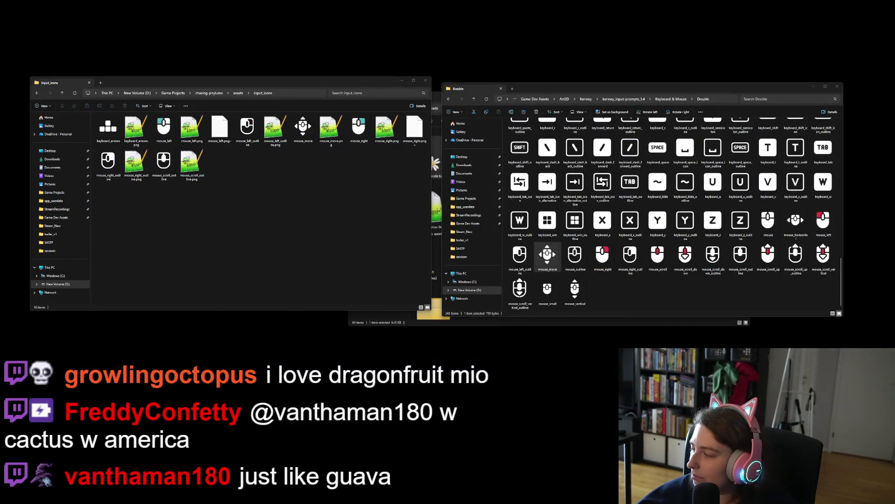
# In Godot, run a Find in Files search for 'seed' across the whole project
pyautogui.hotkey('alt', 'Tab')
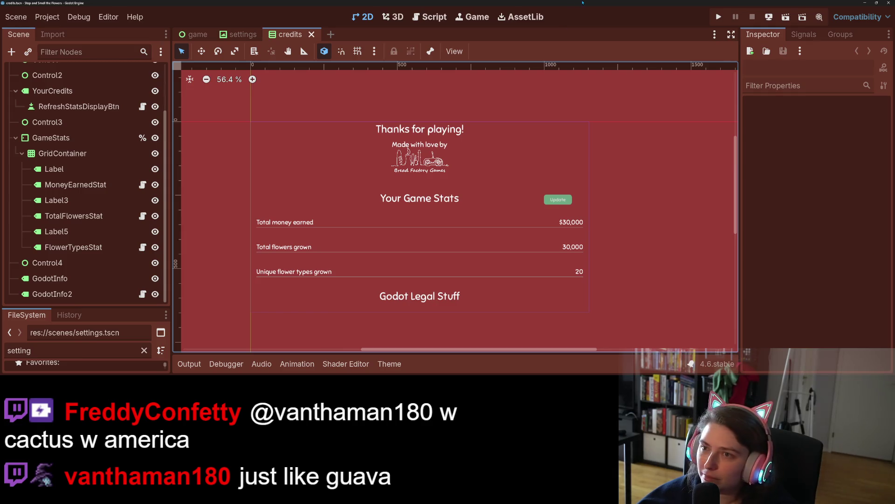
pyautogui.hotkey('ctrl', 'shift', 'f')
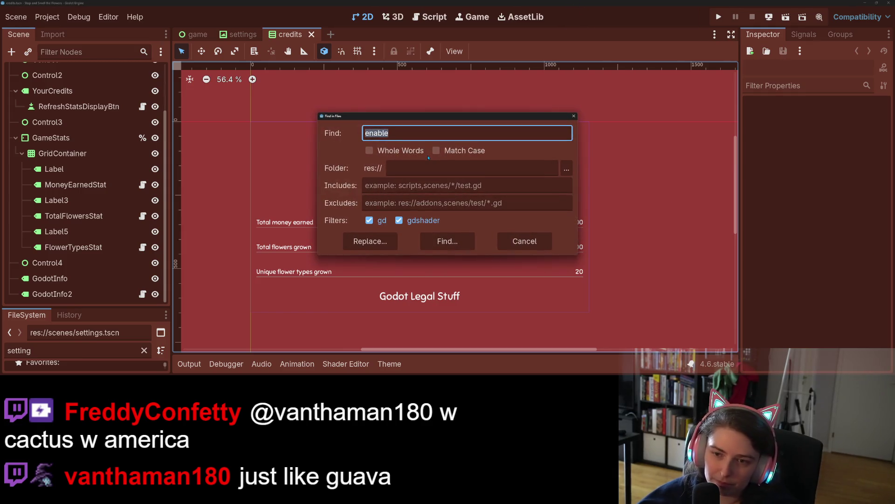
pyautogui.write('f')
pyautogui.press('BackSpace')
pyautogui.write('seed')
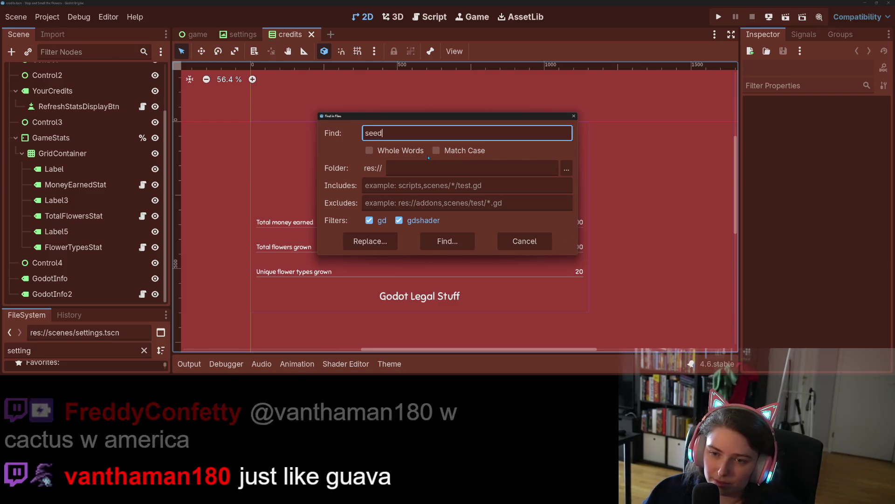
pyautogui.press('Return')
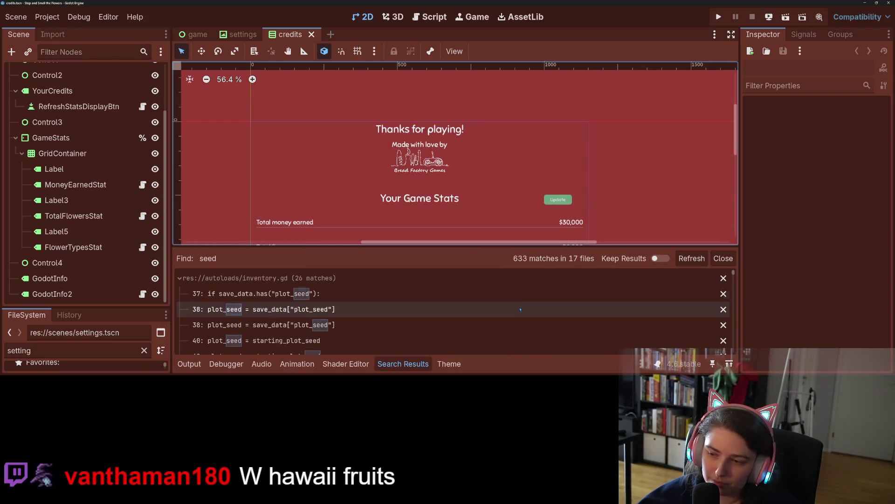
# Enlarge the Search Results panel, scroll through the 633 matches in 17 files, then shrink it
pyautogui.scroll(-1, 502, 309)
pyautogui.moveTo(501, 250); pyautogui.dragTo(494, 83)
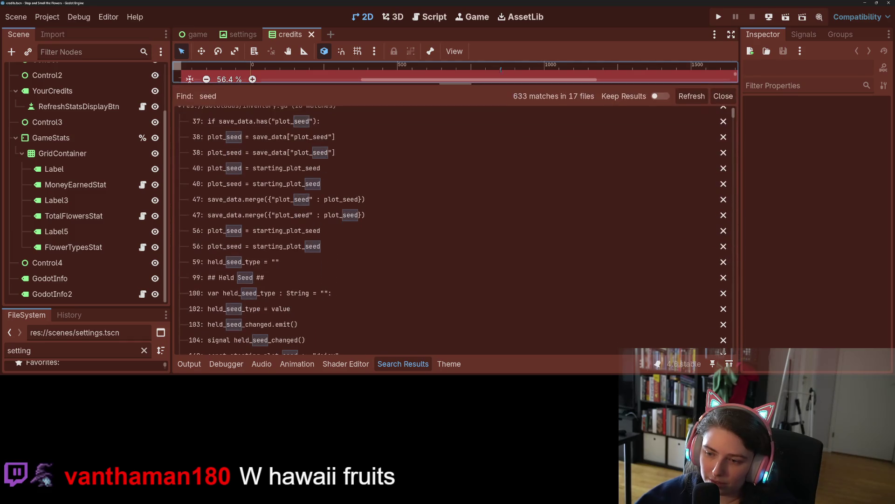
pyautogui.scroll(-10, 361, 179)
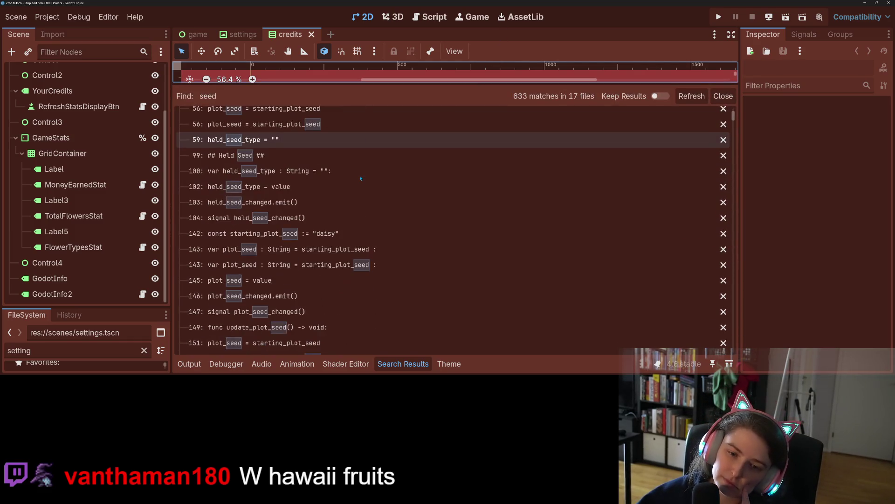
pyautogui.scroll(-8, 360, 178)
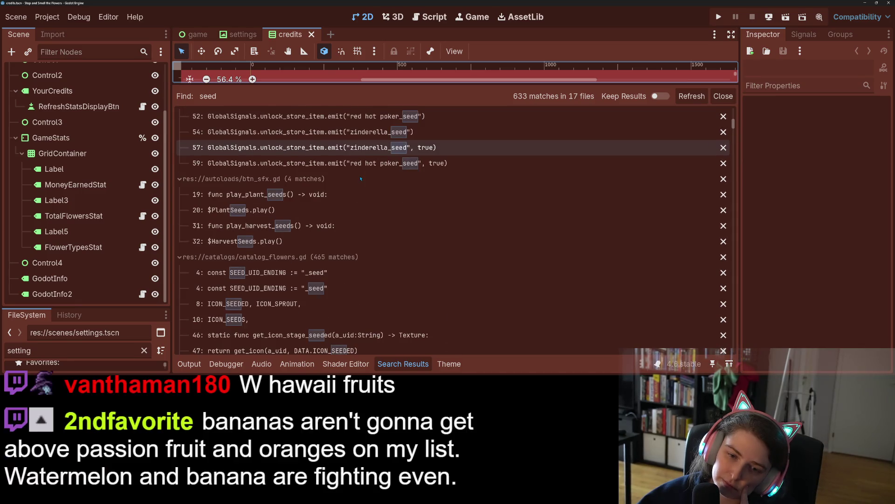
pyautogui.scroll(-3, 361, 178)
pyautogui.scroll(-3, 361, 178)
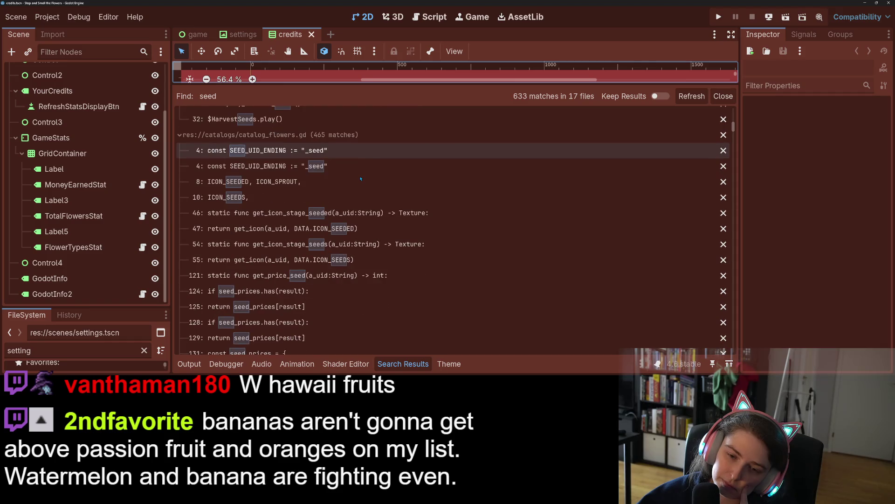
pyautogui.scroll(-15, 361, 178)
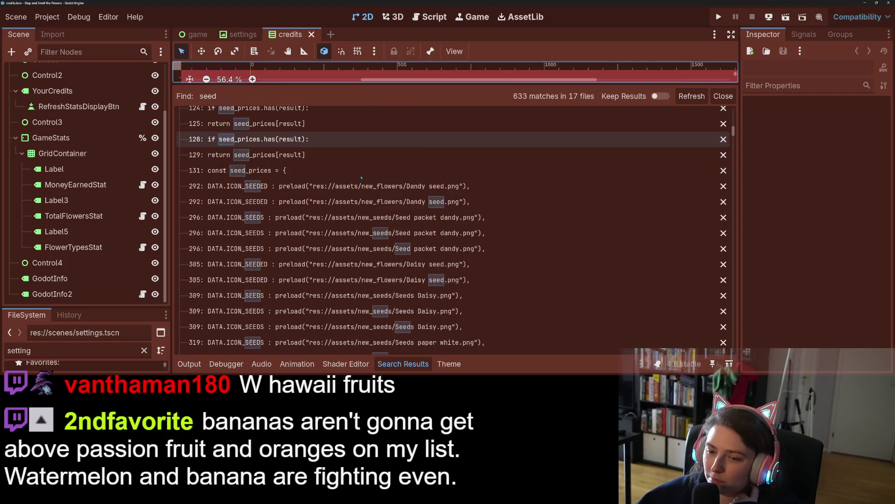
pyautogui.scroll(-20, 361, 177)
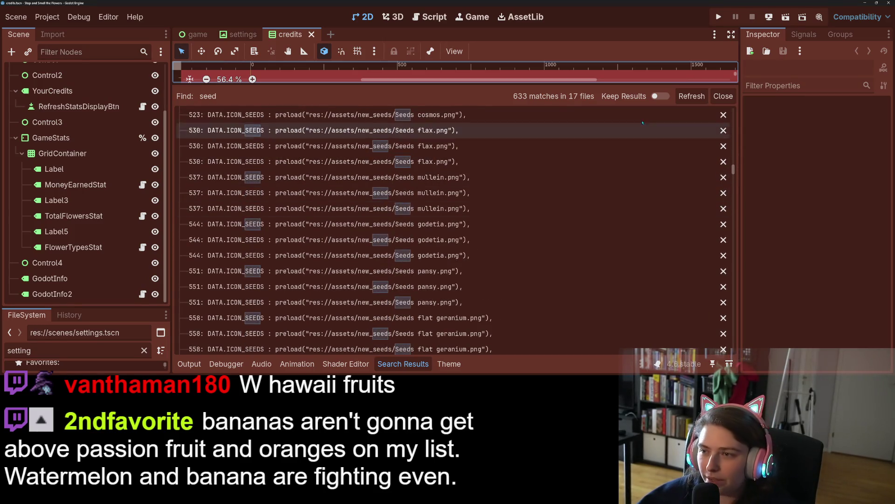
pyautogui.moveTo(641, 85); pyautogui.dragTo(639, 247)
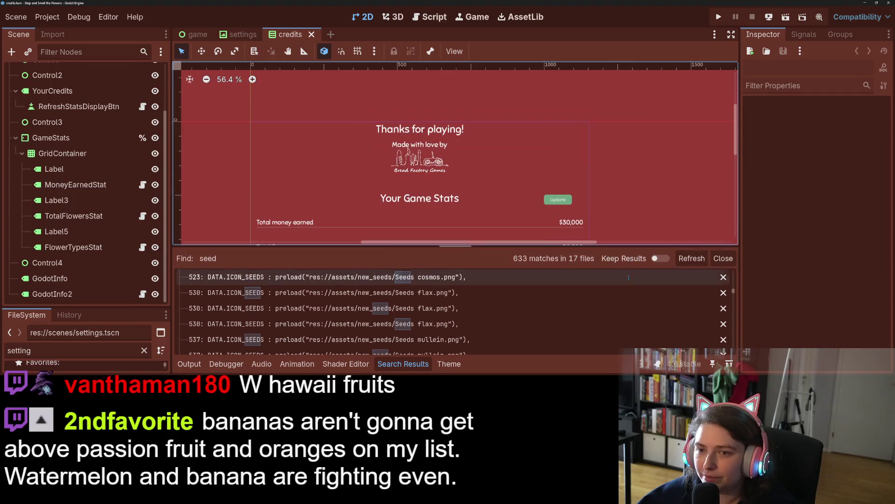
pyautogui.hotkey('ctrl', 'shift', 'f')
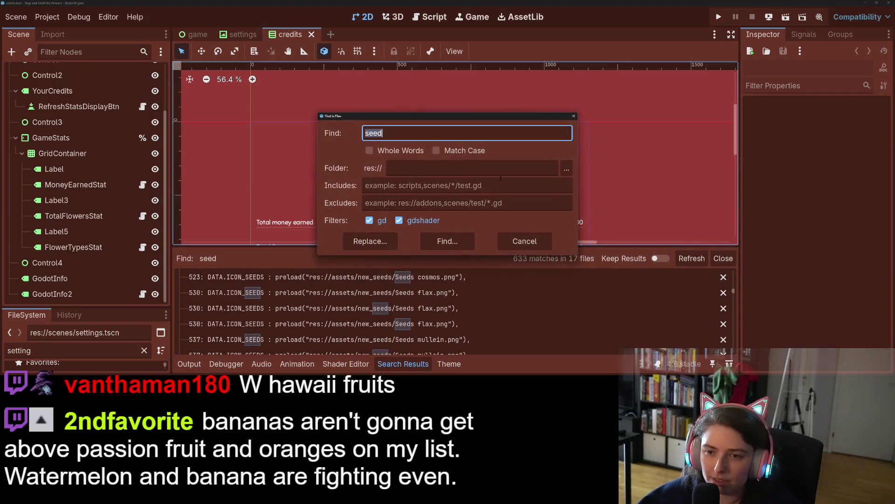
# Refine the search term to tr("seed and review the 5 matches in 5 files
pyautogui.press('Home')
pyautogui.write('tr(')
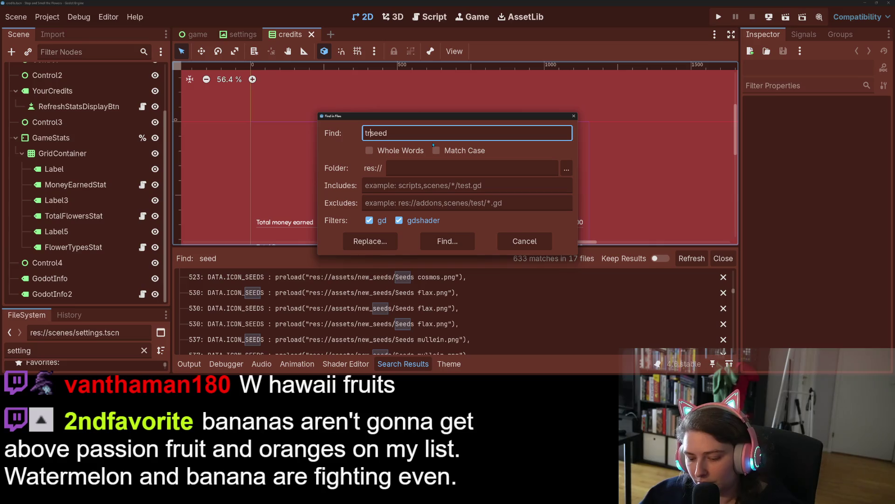
pyautogui.press('Return')
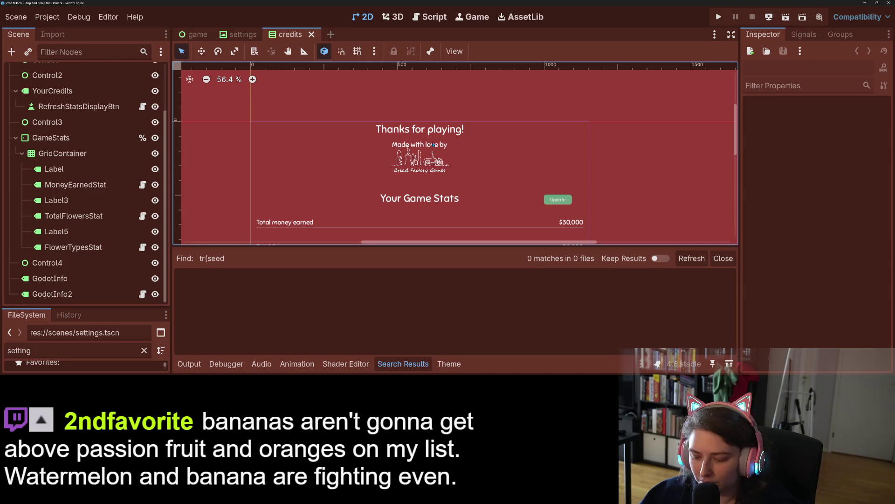
pyautogui.hotkey('ctrl', 'shift', 'f')
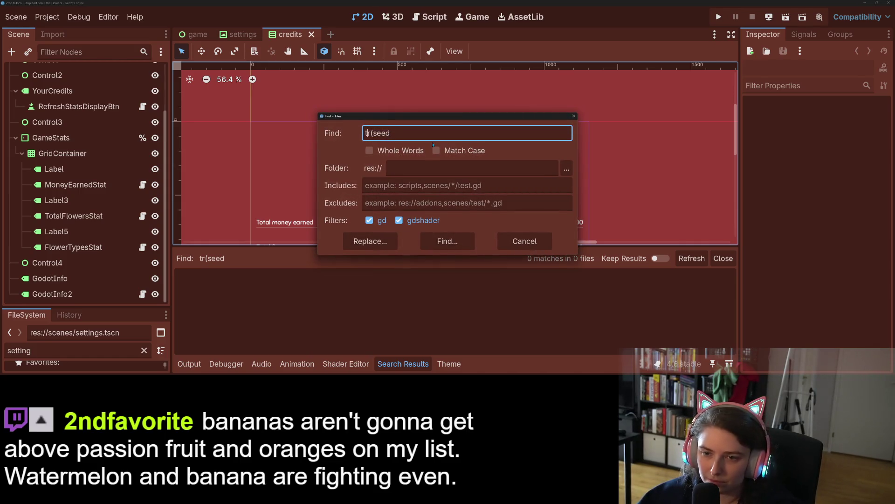
pyautogui.write('"')
pyautogui.press('Return')
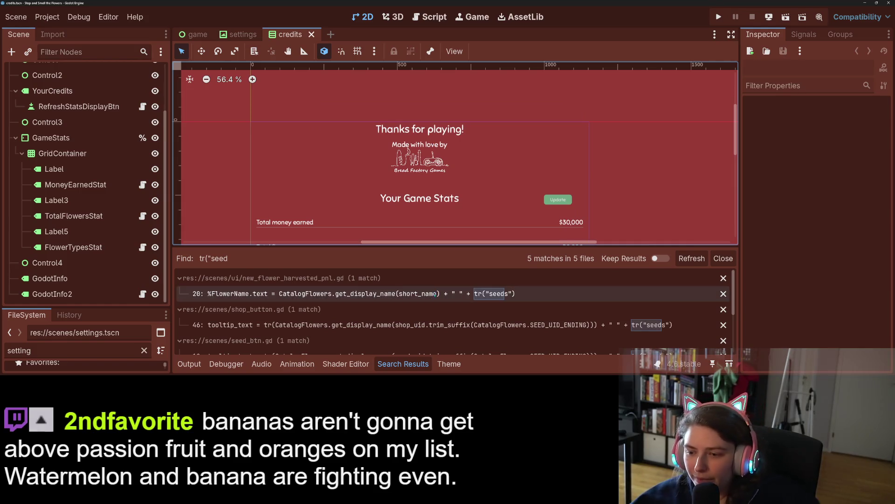
pyautogui.scroll(-4, 434, 308)
pyautogui.scroll(5, 434, 308)
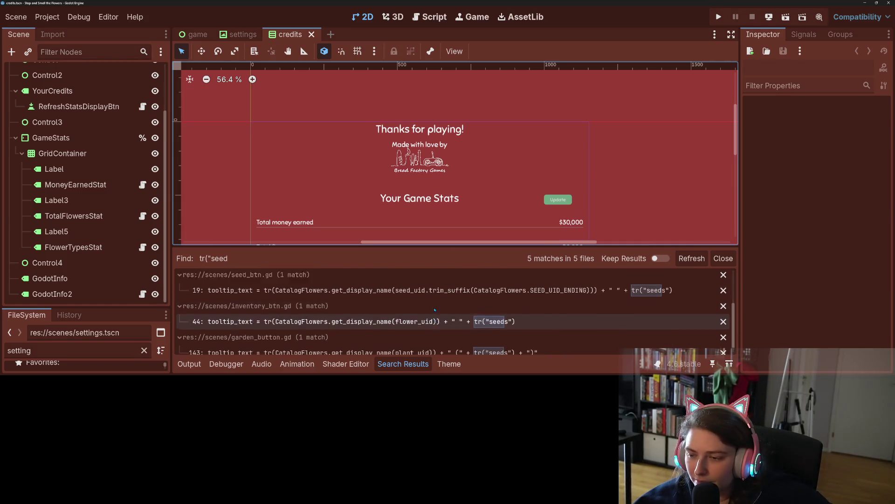
# Close the search results, select the credits scene's Update button, and return to the spreadsheet
pyautogui.click(718, 259)
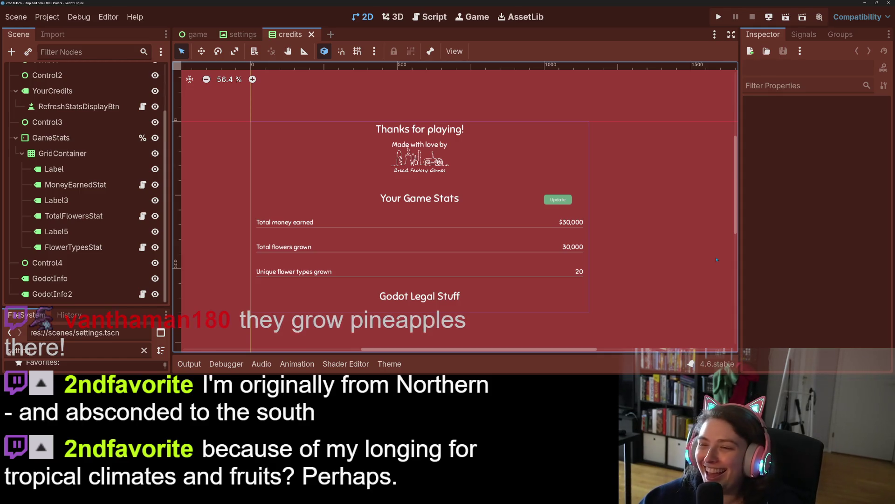
pyautogui.click(560, 203)
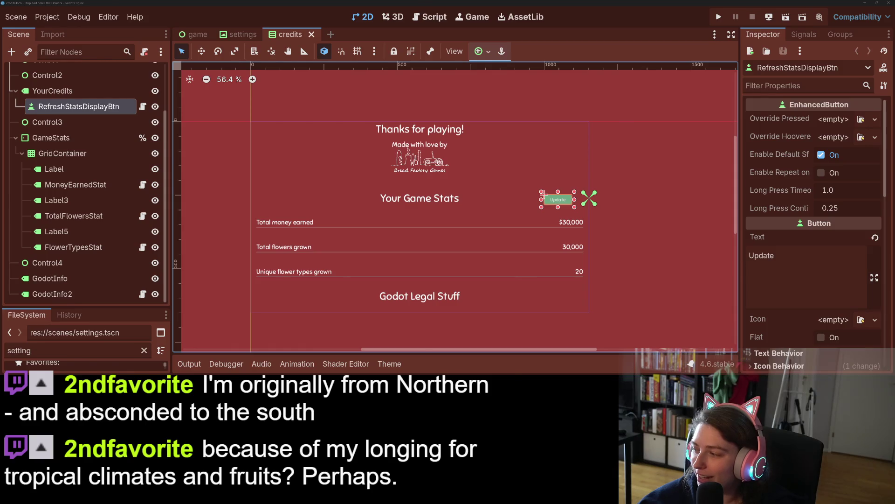
pyautogui.hotkey('alt', 'Tab')
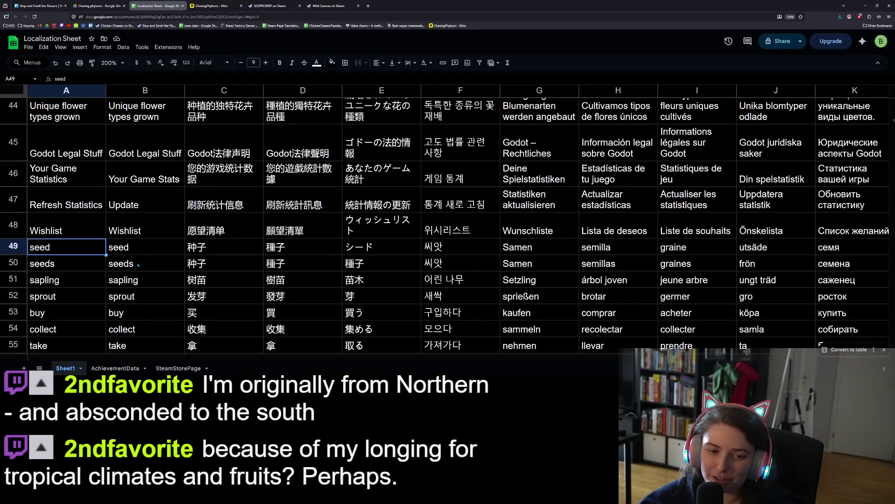
# Delete row 49 with the seed entry, then check the sapling and sprout keys below
pyautogui.rightClick(14, 246)
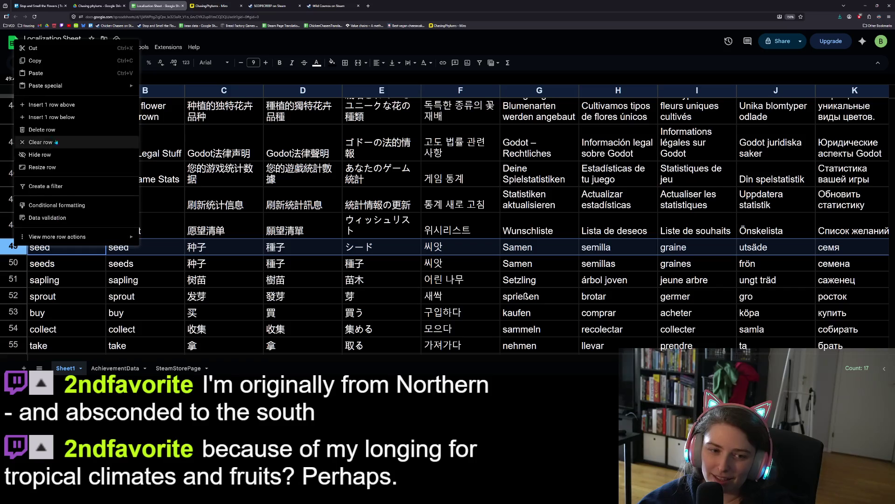
pyautogui.click(46, 129)
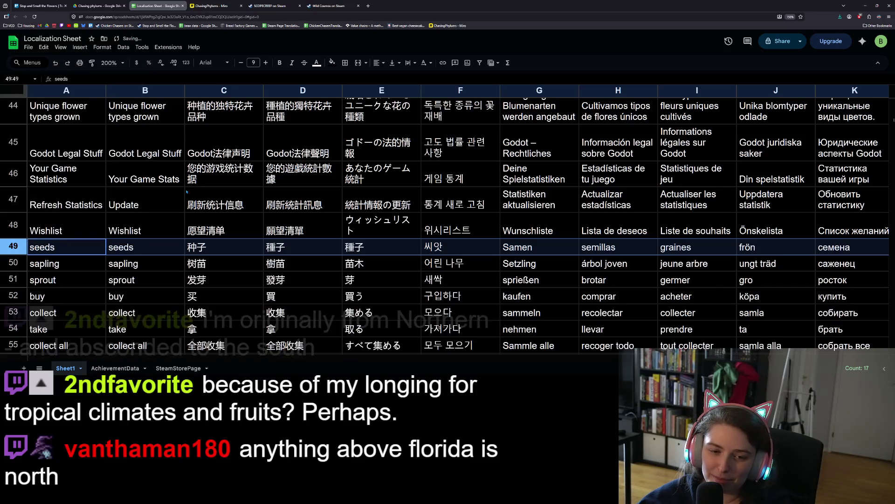
pyautogui.click(98, 264)
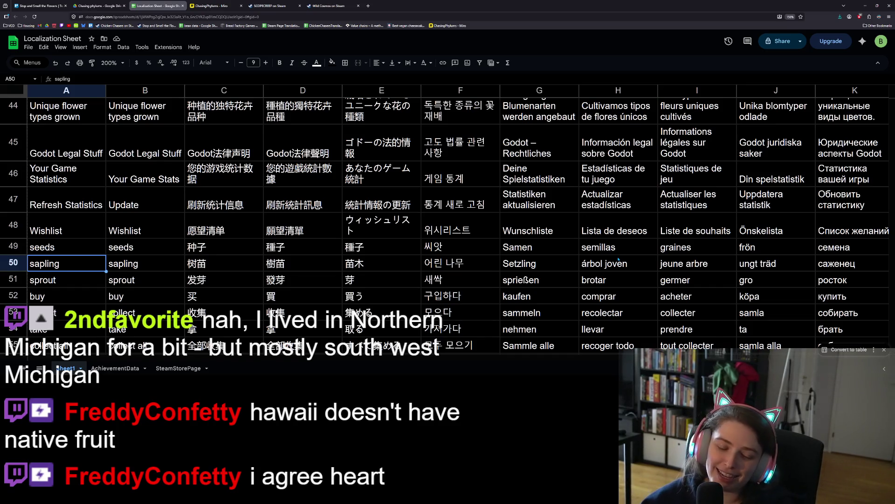
pyautogui.click(64, 275)
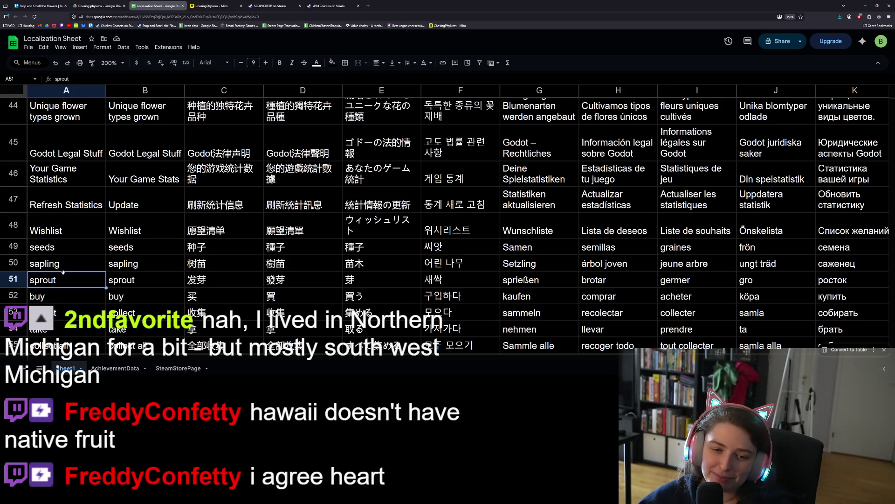
pyautogui.click(67, 269)
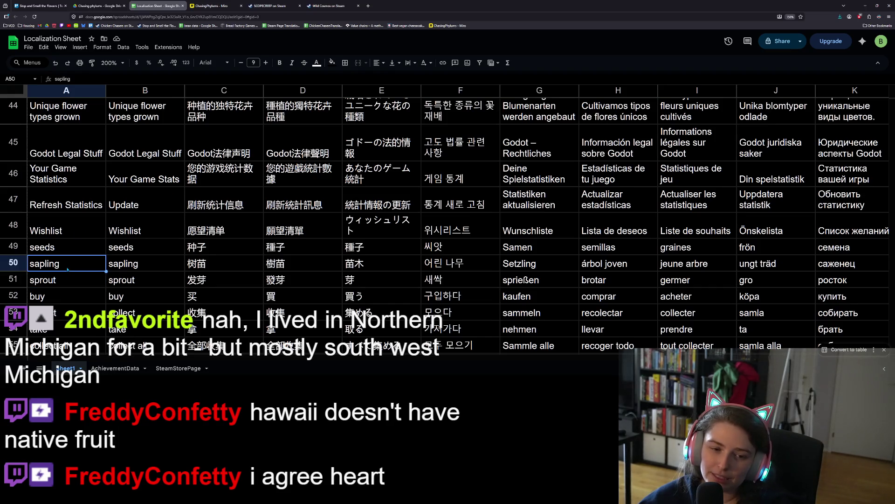
pyautogui.click(67, 287)
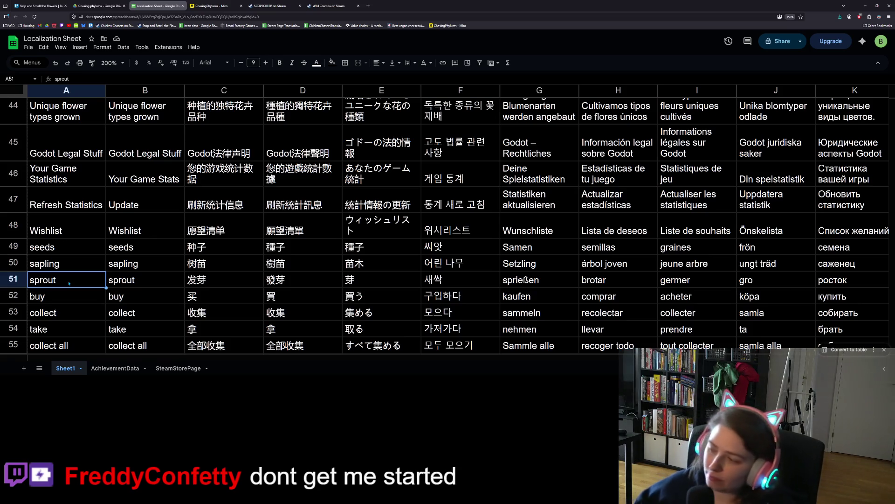
# Reword row 49 to 'flower seeds' and row 51 to 'plant sprout'
pyautogui.click(65, 248)
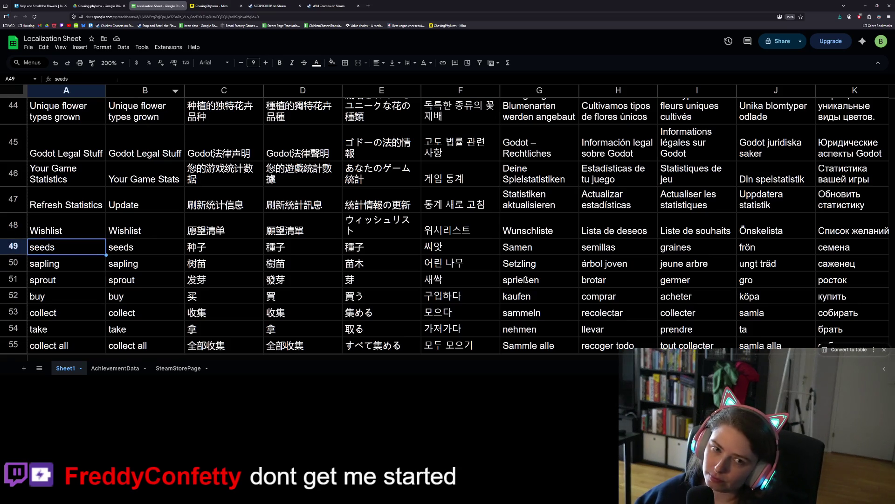
pyautogui.click(118, 82)
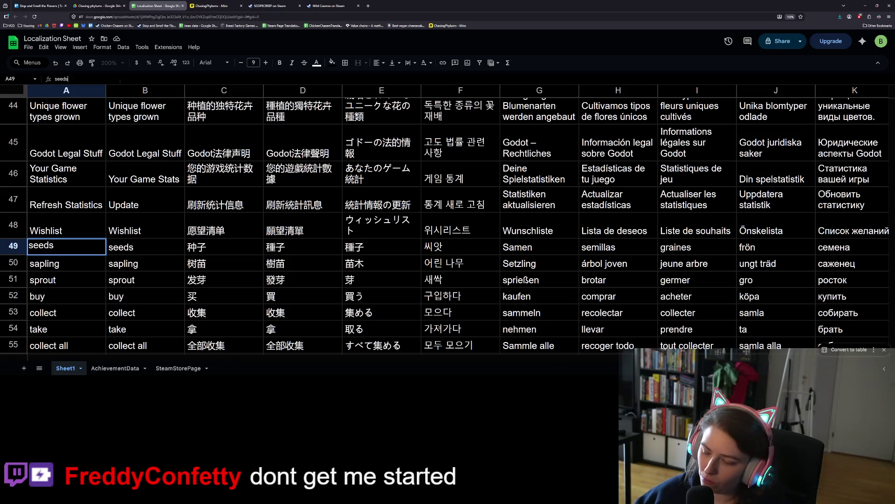
pyautogui.write('flower')
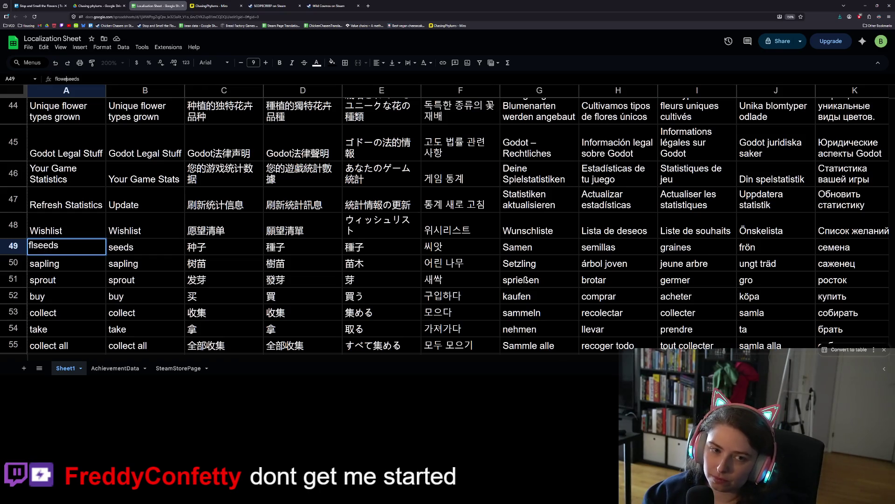
pyautogui.press('Return')
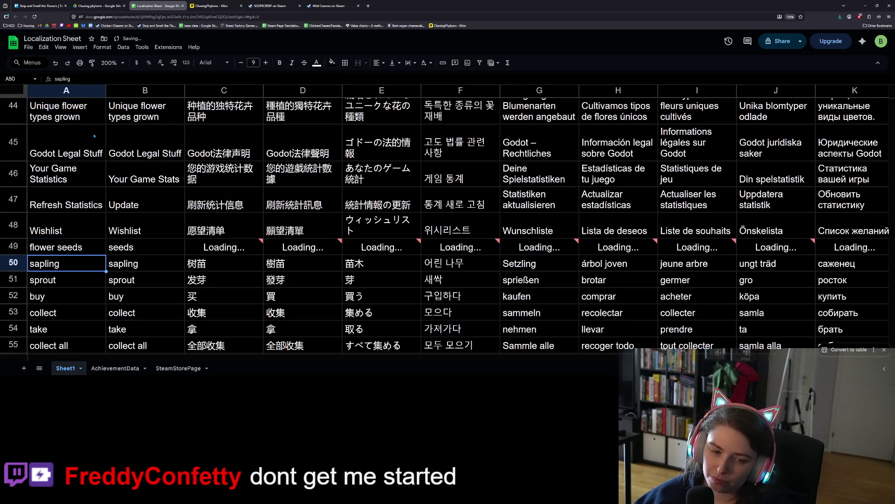
pyautogui.click(81, 290)
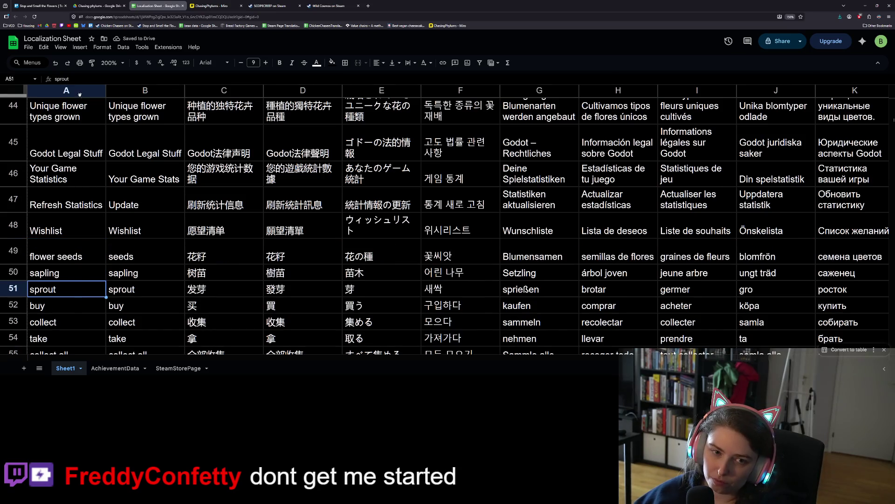
pyautogui.press('Return')
pyautogui.write('plant')
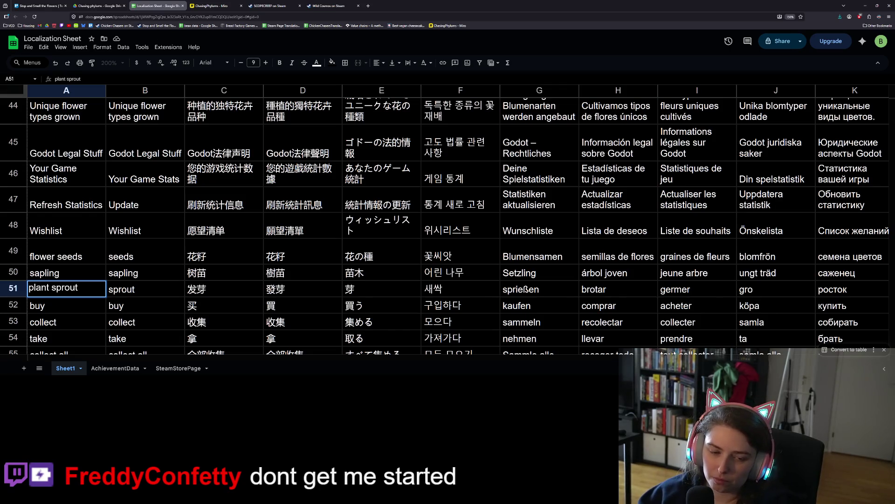
pyautogui.press('Return')
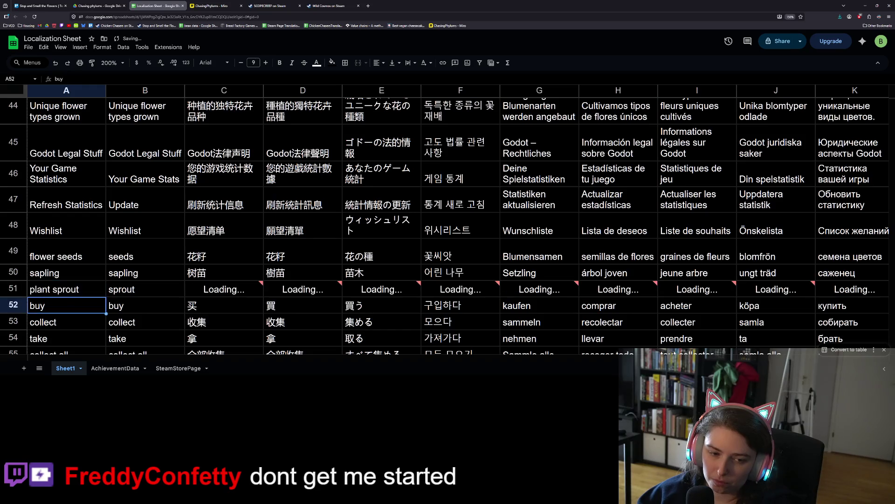
# Change row 50 to 'plant sapling' and replace 'flower' in row 49 to read 'plant seeds'
pyautogui.doubleClick(41, 273)
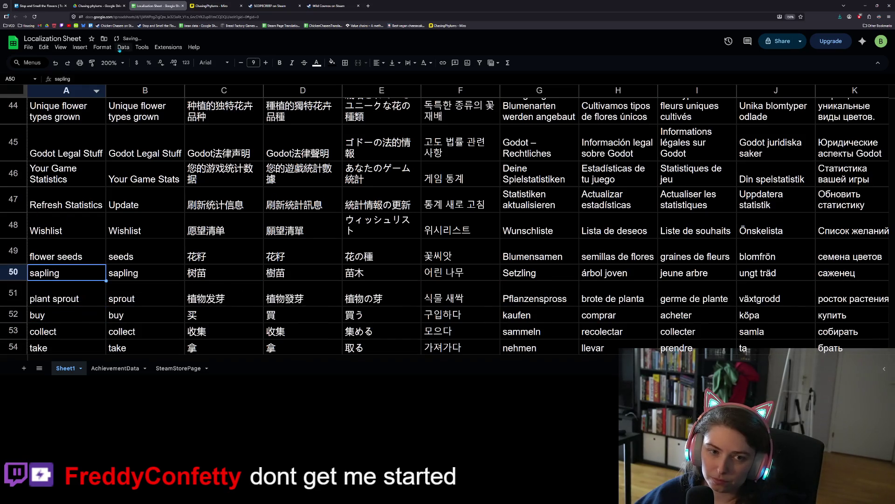
pyautogui.press('Home')
pyautogui.write('plant')
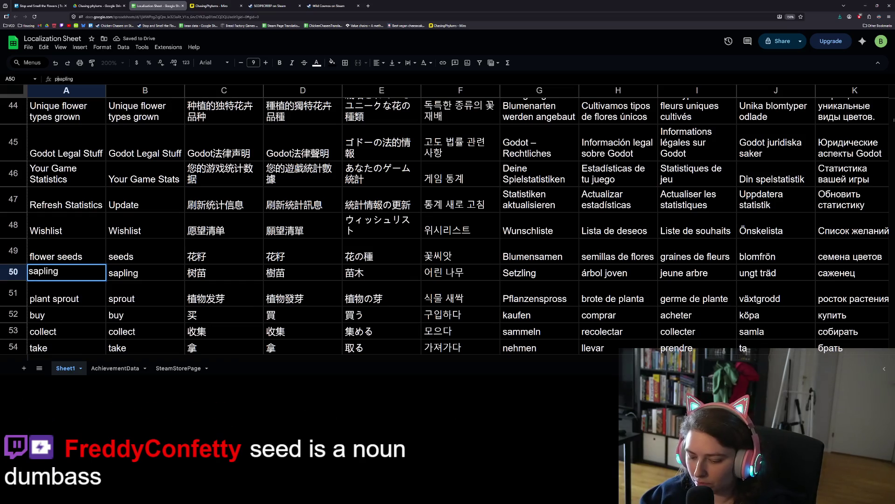
pyautogui.press('Return')
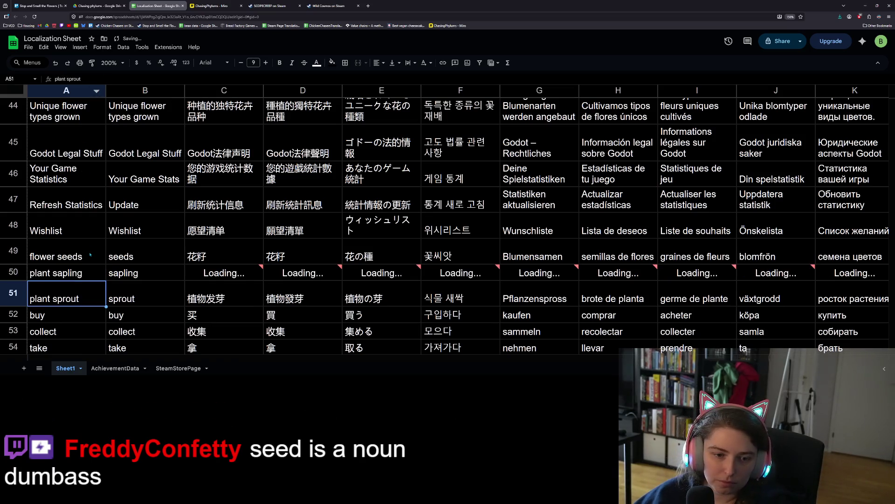
pyautogui.click(90, 254)
pyautogui.doubleClick(90, 254)
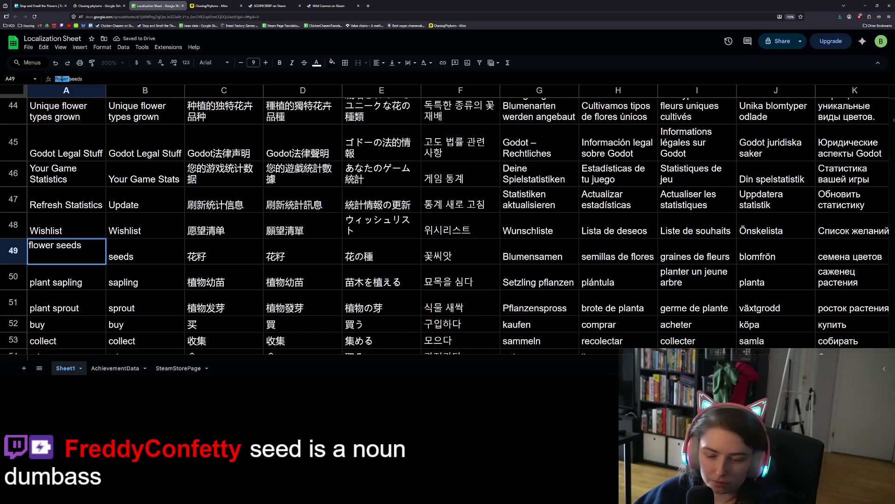
pyautogui.write('plant')
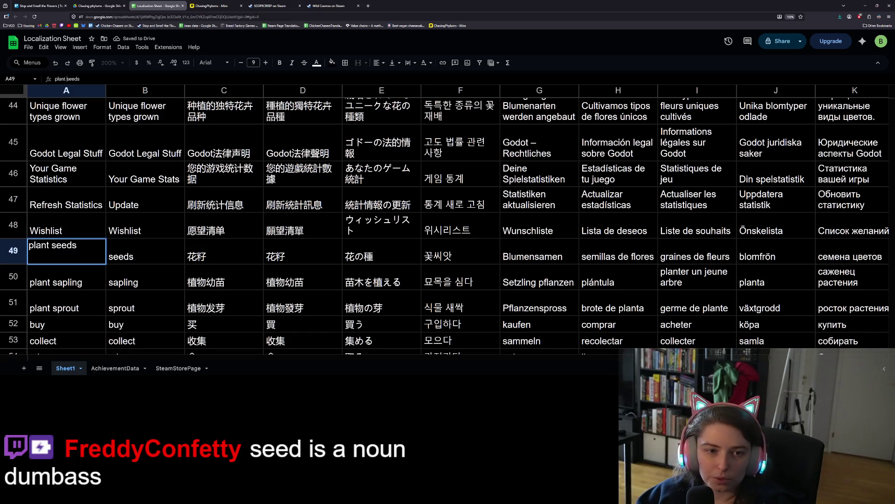
pyautogui.press('Return')
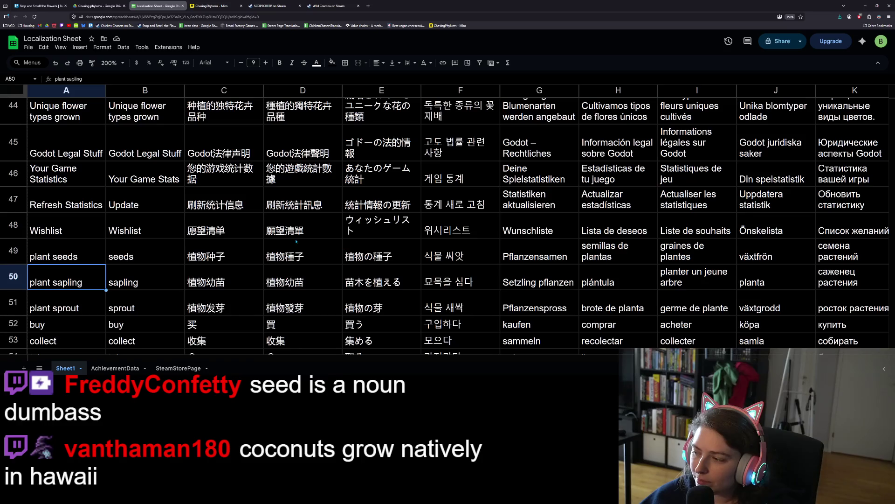
pyautogui.scroll(-2, 296, 242)
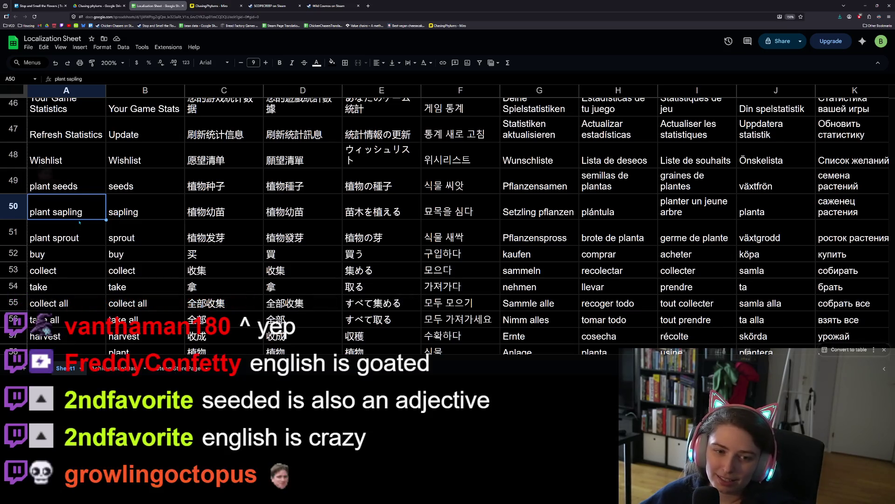
pyautogui.click(80, 167)
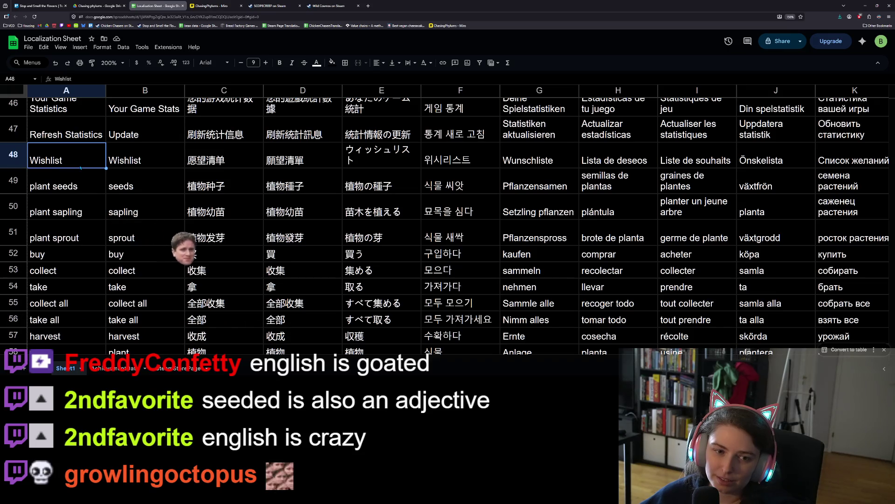
pyautogui.press('Down')
pyautogui.press('Down')
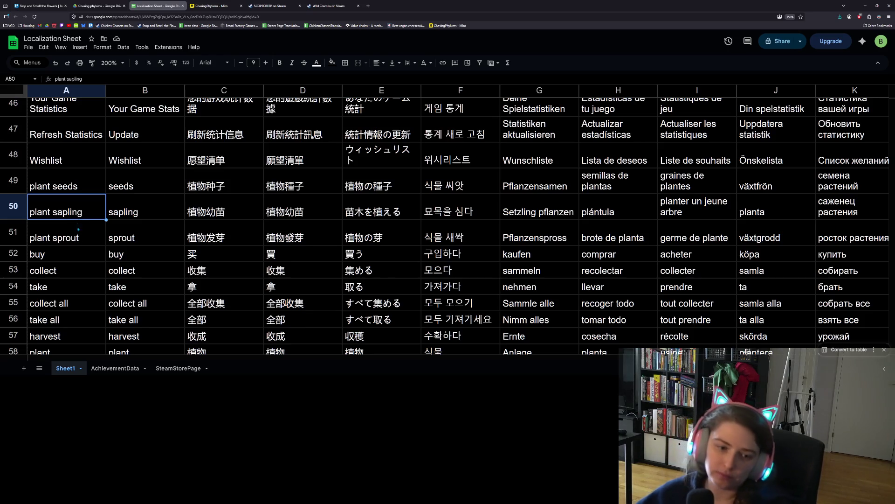
# Change A52 from 'buy' to 'buy seed' and A53 from 'collect' to 'collect flower'
pyautogui.doubleClick(82, 252)
pyautogui.write('seeds')
pyautogui.press('BackSpace')
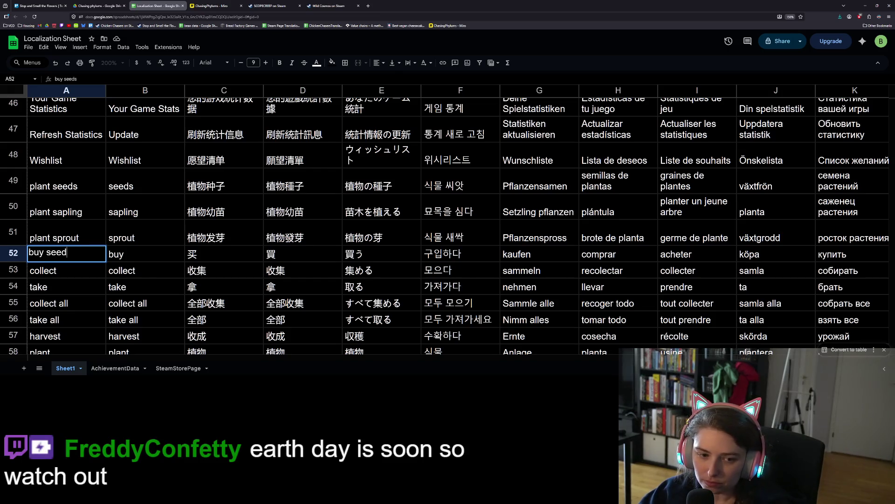
pyautogui.press('Return')
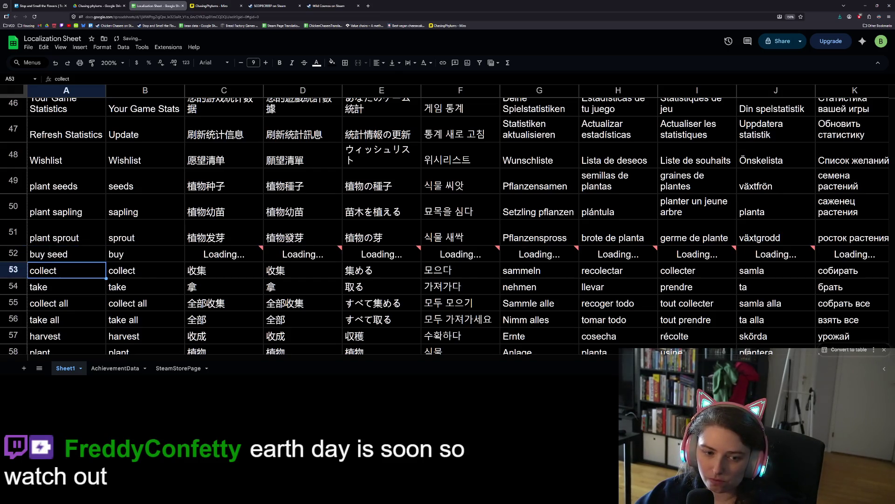
pyautogui.doubleClick(79, 281)
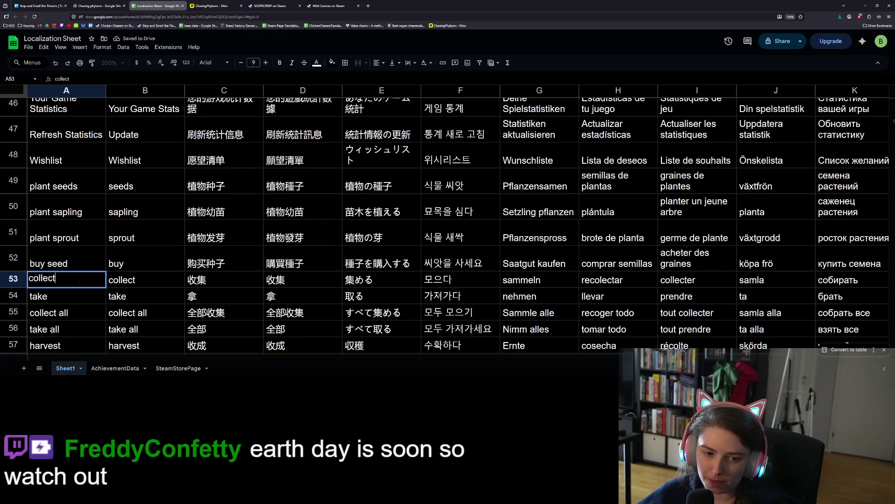
pyautogui.write(' flower')
pyautogui.press('Return')
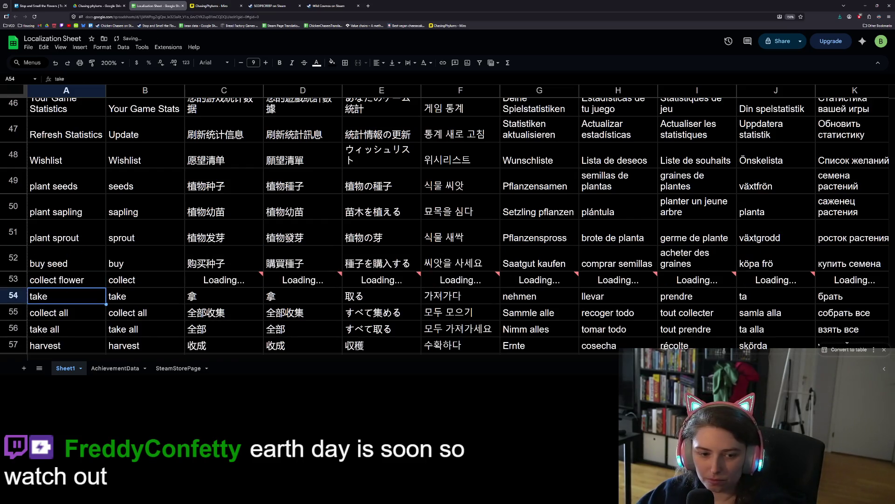
pyautogui.click(80, 297)
pyautogui.doubleClick(77, 303)
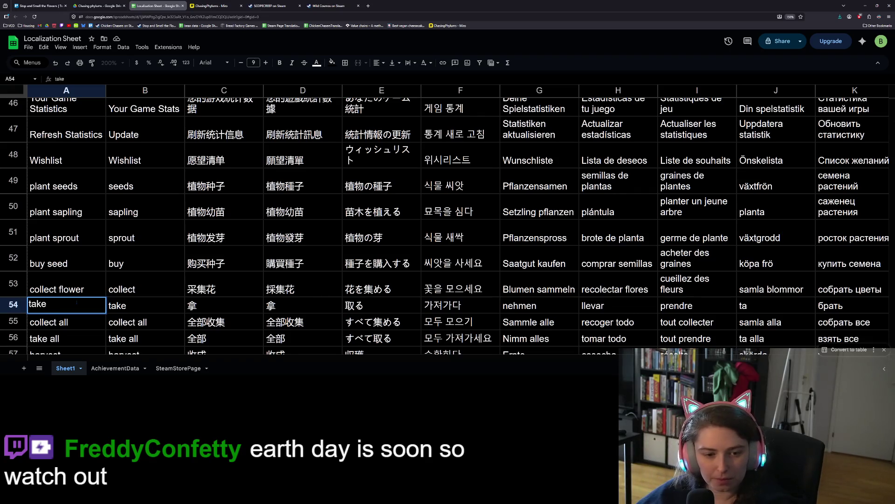
pyautogui.scroll(-3, 80, 341)
# Rename 'take' to 'remove flower' in A54 and 'take all' to 'remove all' in A56
pyautogui.click(65, 251)
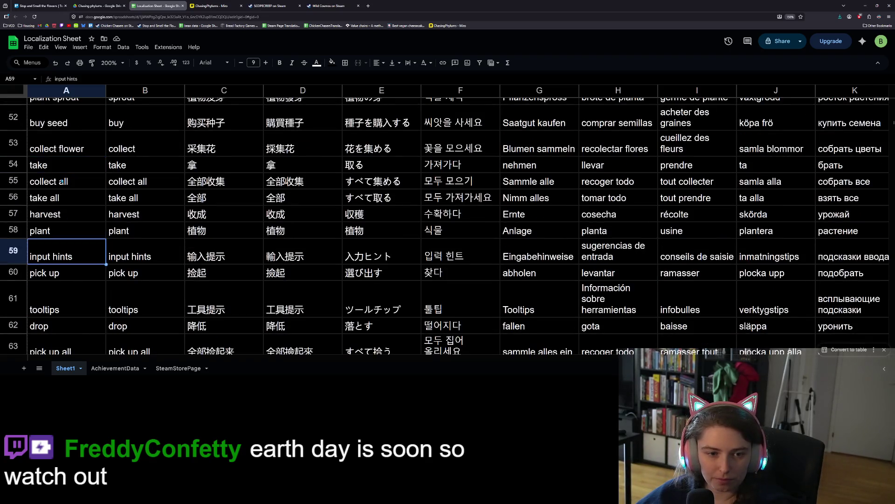
pyautogui.doubleClick(61, 167)
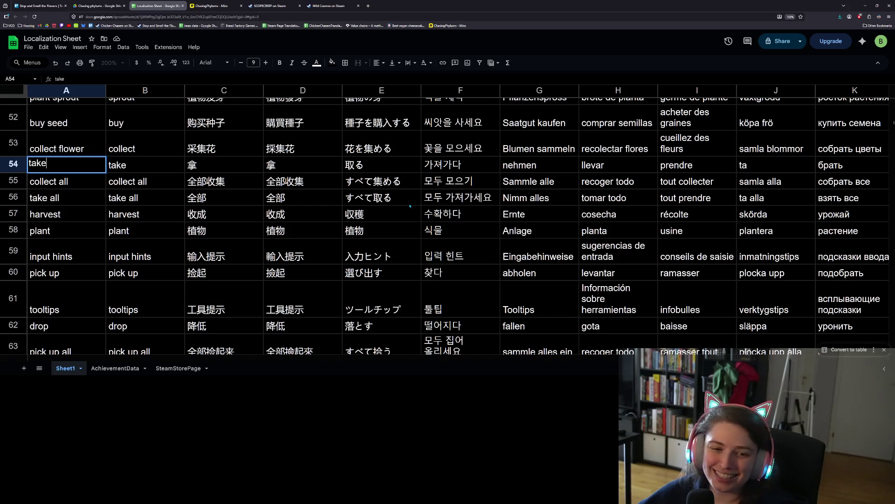
pyautogui.hotkey('ctrl', 'a')
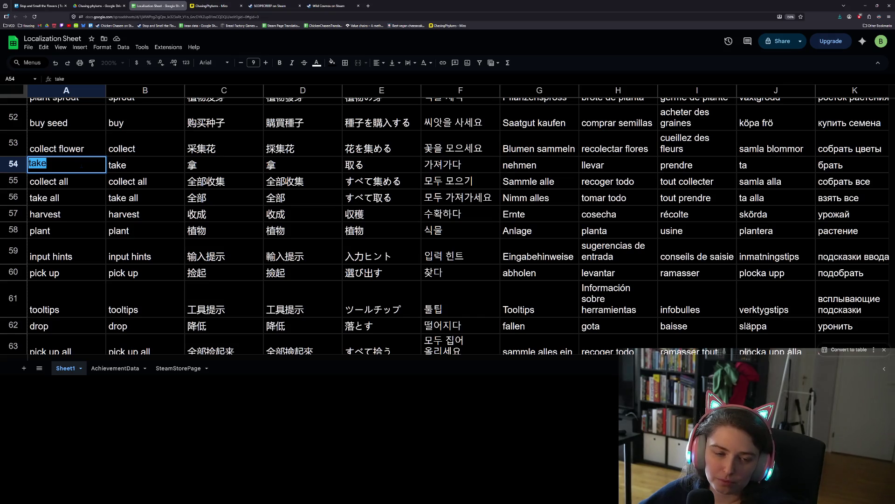
pyautogui.write('remo')
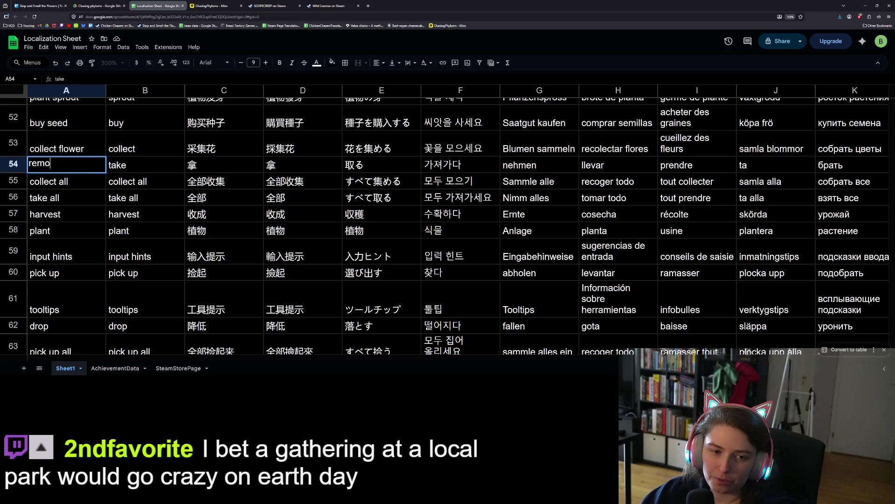
pyautogui.write('ve flower')
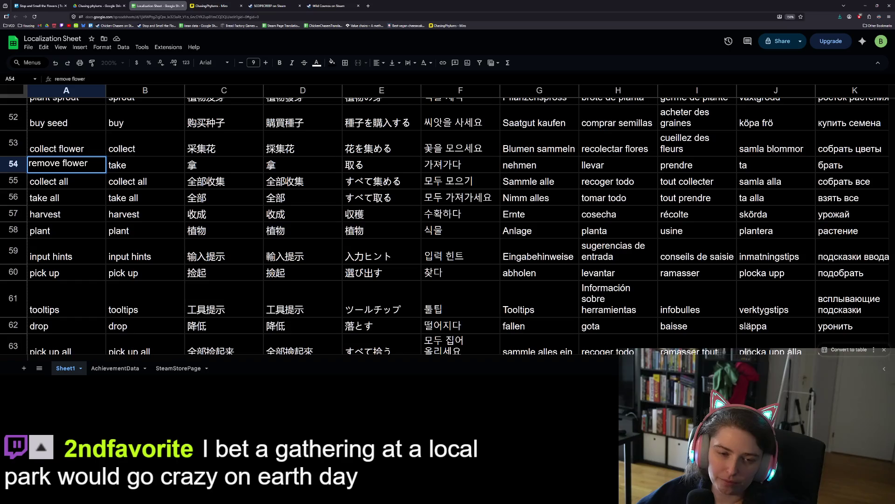
pyautogui.press('Return')
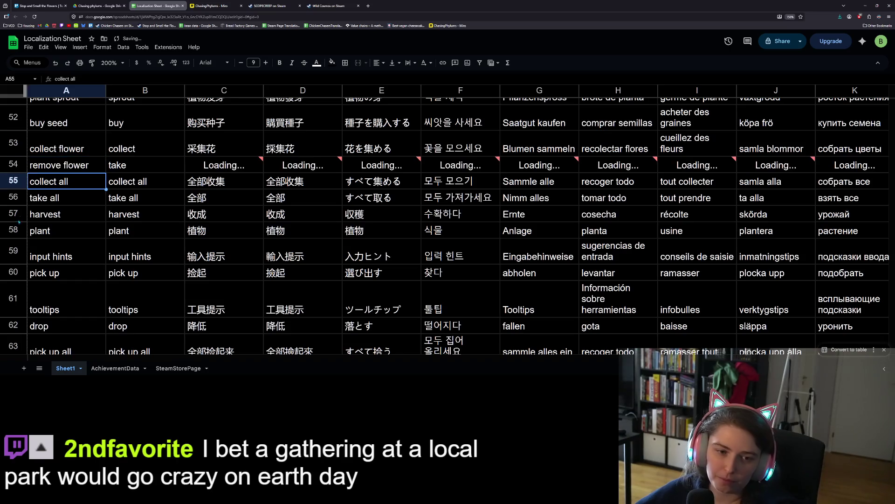
pyautogui.click(64, 199)
pyautogui.doubleClick(45, 209)
pyautogui.doubleClick(45, 209)
pyautogui.write('remove')
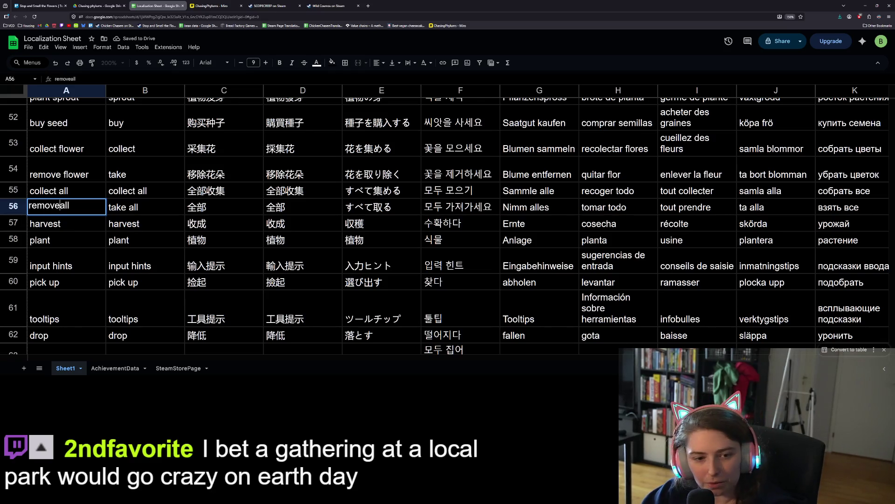
pyautogui.press('Return')
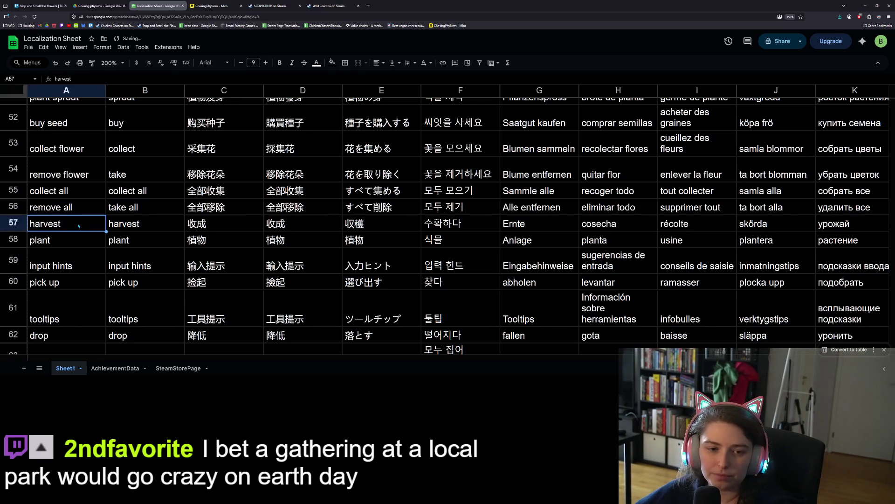
# Change A57 to 'harvest flower' and A58 to 'plant seed', skipping the autocomplete suggestion
pyautogui.doubleClick(79, 226)
pyautogui.write('flower')
pyautogui.press('Return')
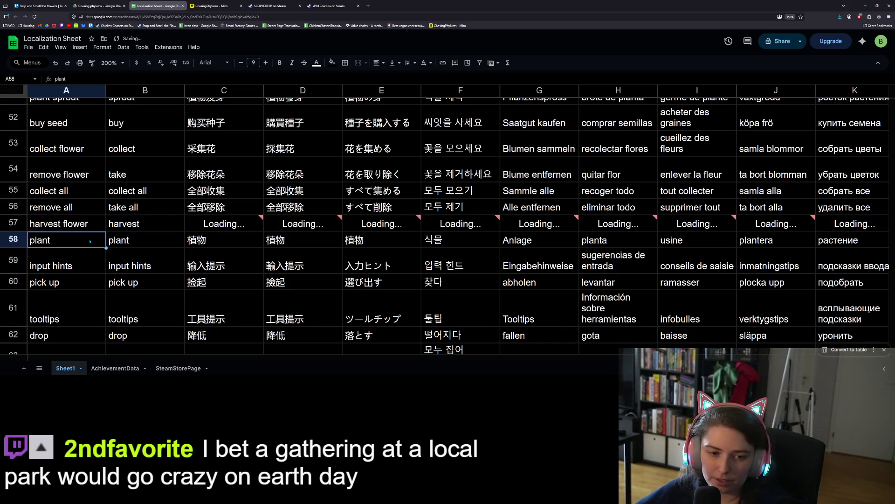
pyautogui.doubleClick(90, 241)
pyautogui.write('seed')
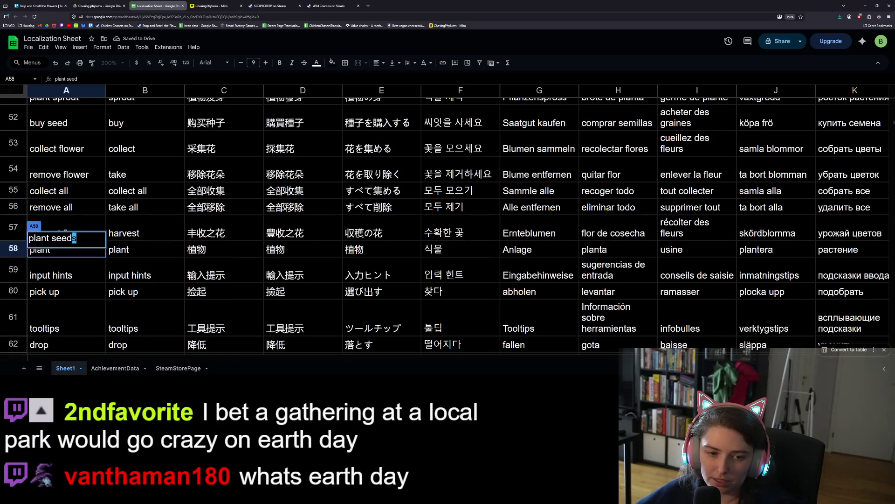
pyautogui.press('BackSpace')
pyautogui.press('Return')
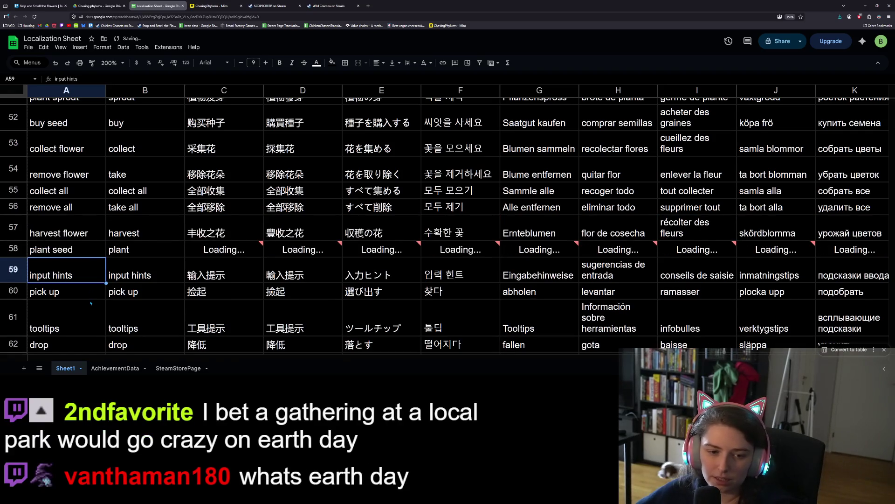
pyautogui.scroll(-2, 93, 298)
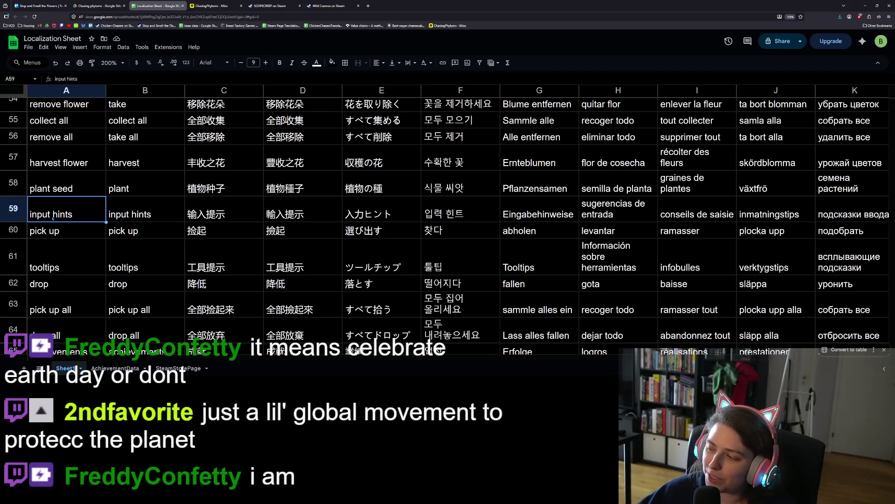
pyautogui.click(98, 235)
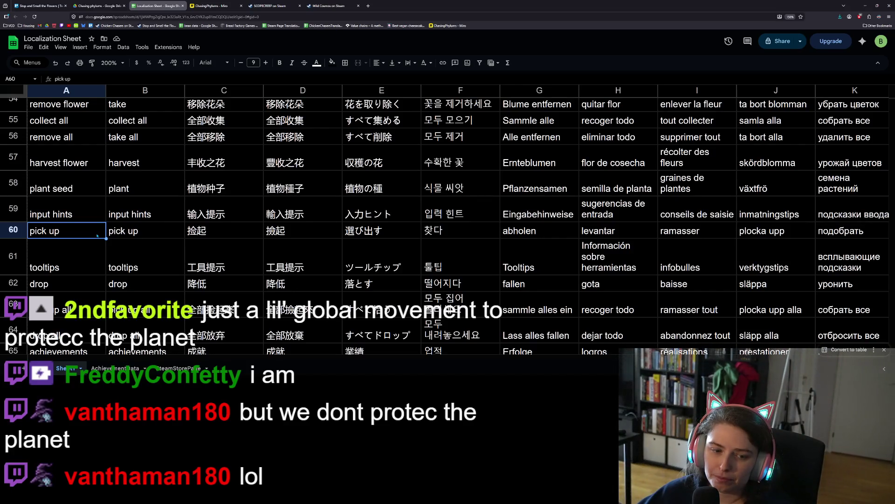
pyautogui.click(68, 287)
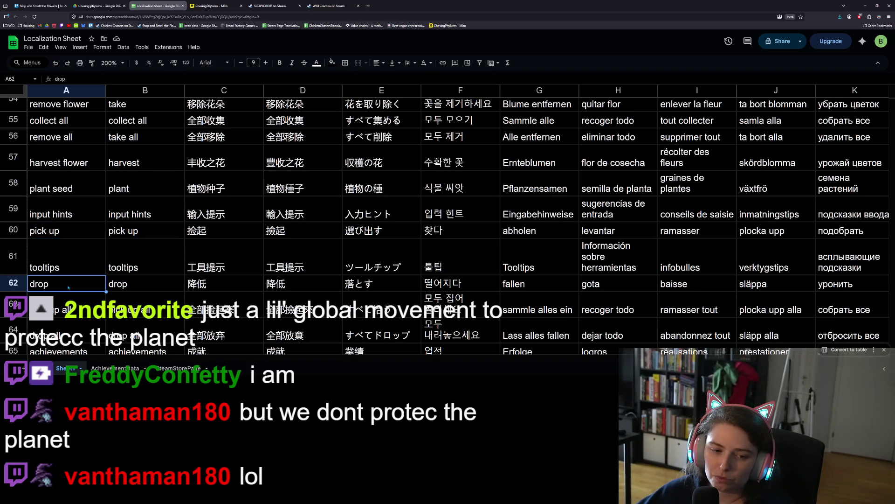
# Change A60 to 'pick up flower' and A62 to 'drop flower'
pyautogui.doubleClick(97, 226)
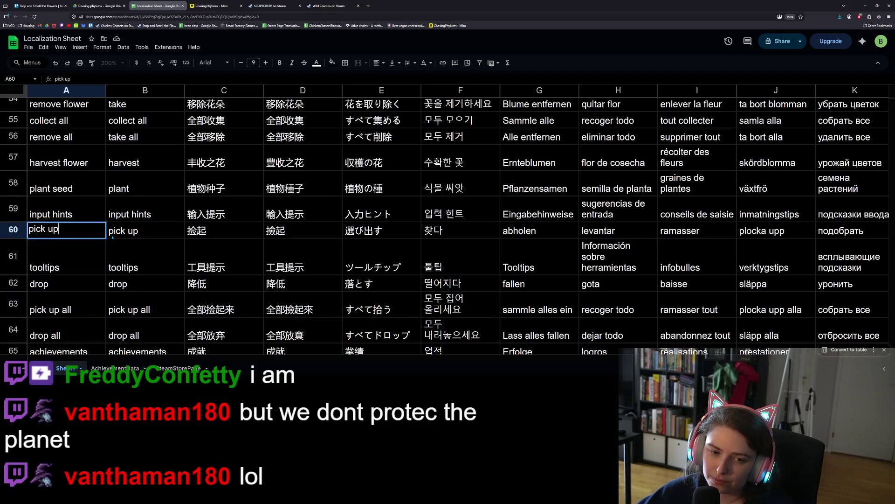
pyautogui.write(' flower')
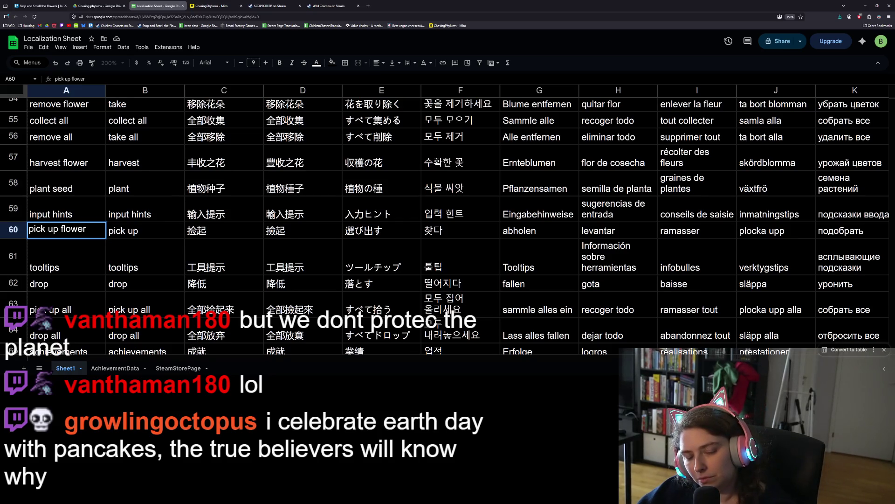
pyautogui.press('Return')
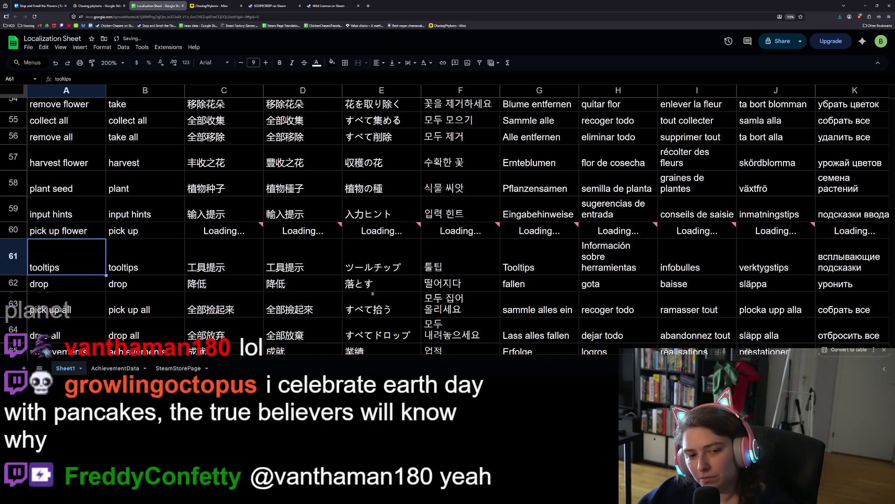
pyautogui.press('Down')
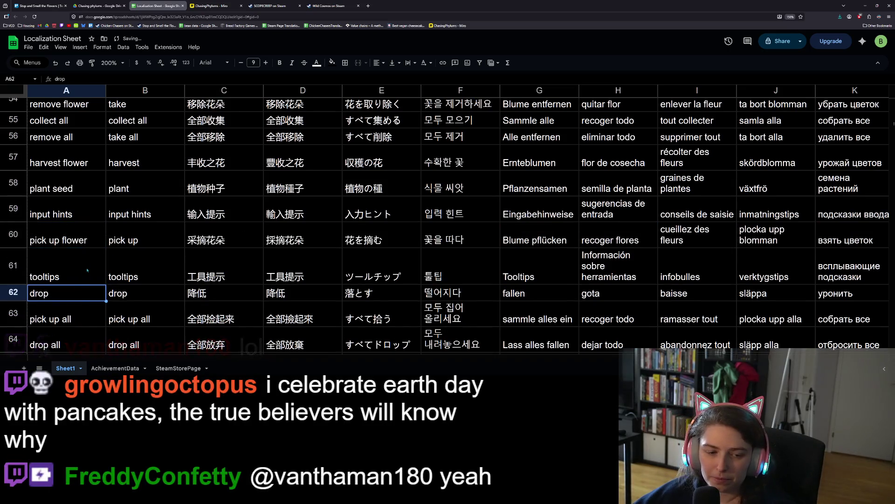
pyautogui.scroll(-2, 78, 307)
pyautogui.doubleClick(75, 227)
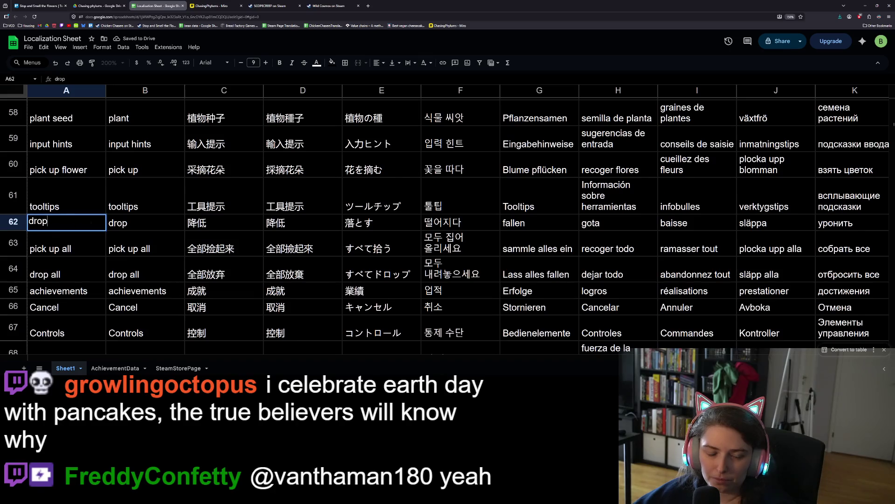
pyautogui.write(' flower')
pyautogui.press('Return')
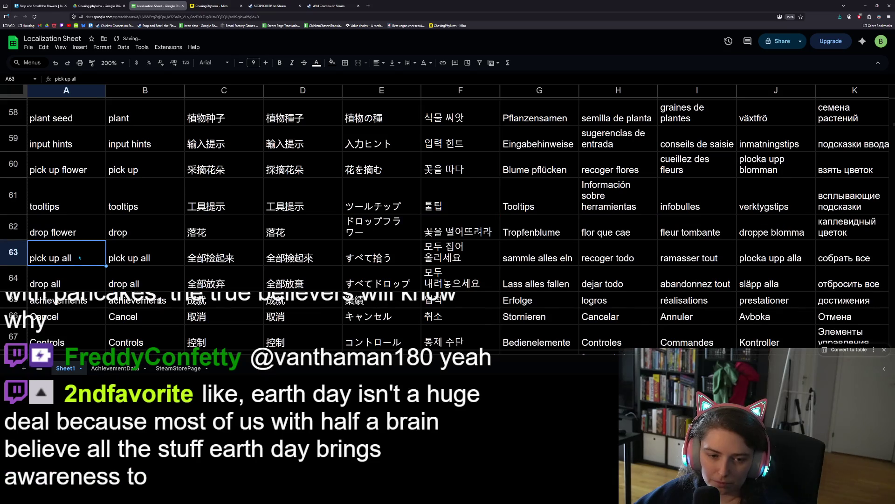
# Change A64 to 'drop all flowers' and A63 to 'pick up all flowers'
pyautogui.click(83, 280)
pyautogui.doubleClick(83, 279)
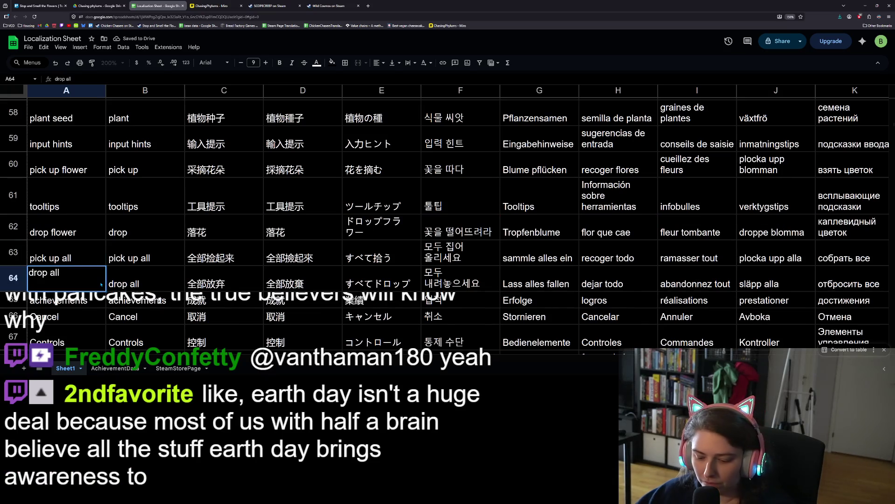
pyautogui.write(' flowers')
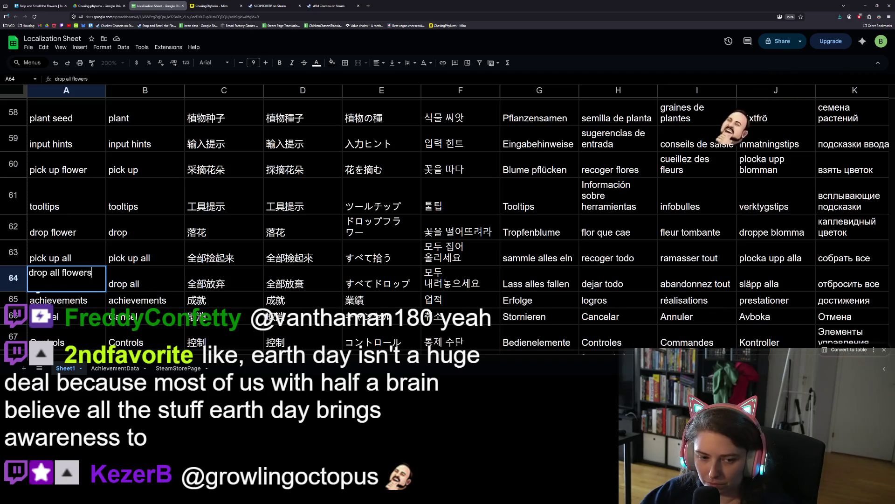
pyautogui.press('Return')
pyautogui.click(93, 256)
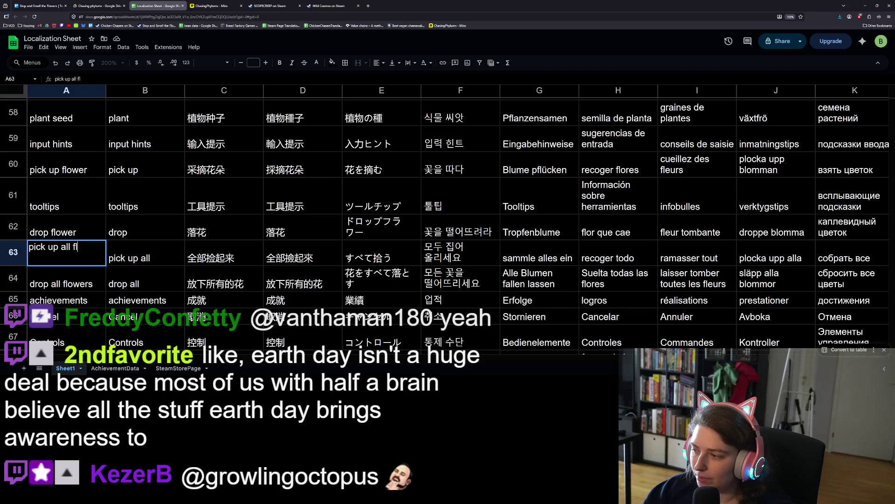
pyautogui.write('flowers')
pyautogui.press('Return')
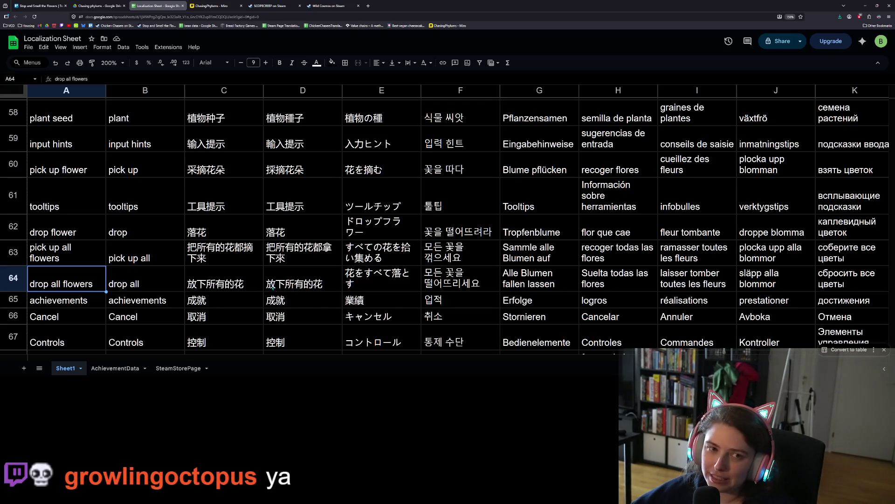
pyautogui.click(73, 302)
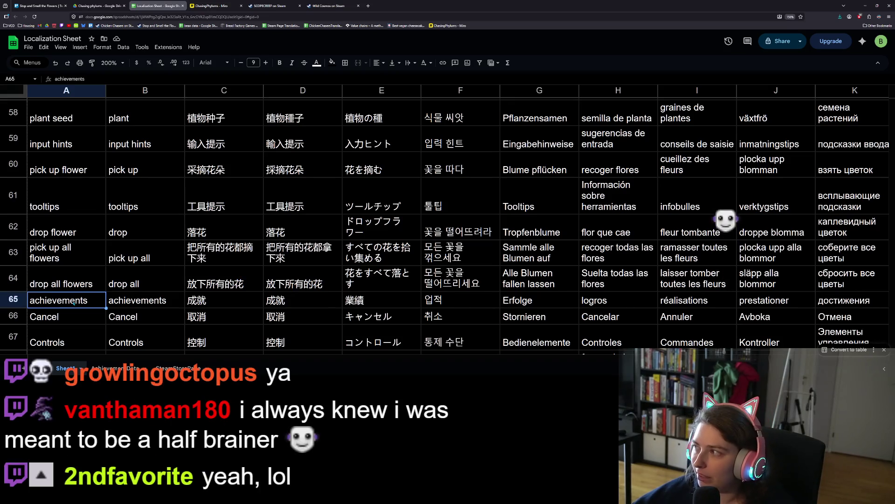
pyautogui.scroll(-1, 72, 302)
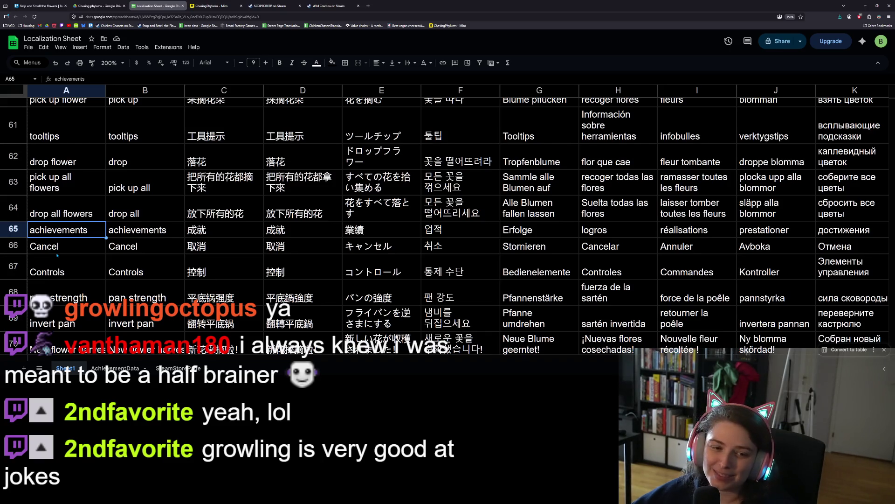
pyautogui.doubleClick(95, 231)
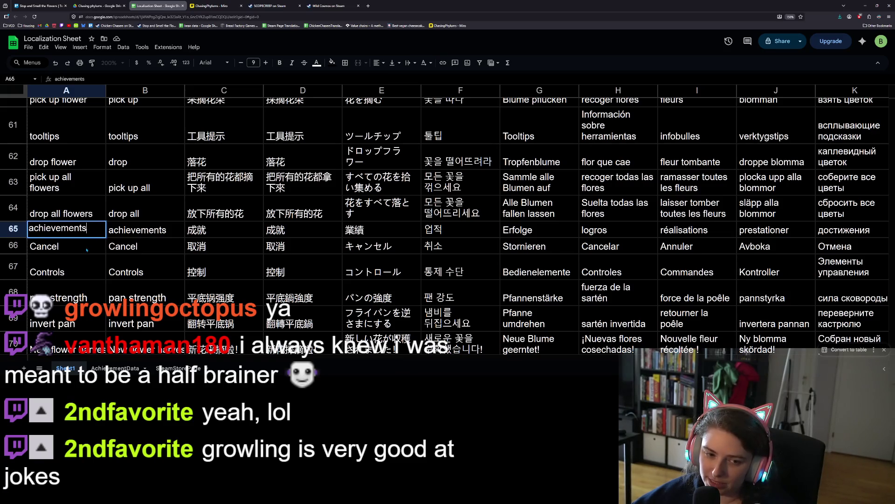
pyautogui.click(86, 250)
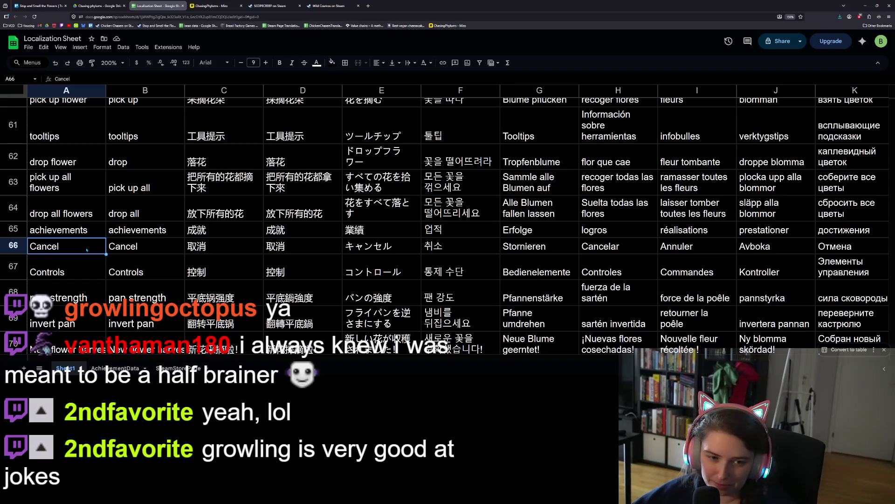
pyautogui.doubleClick(88, 250)
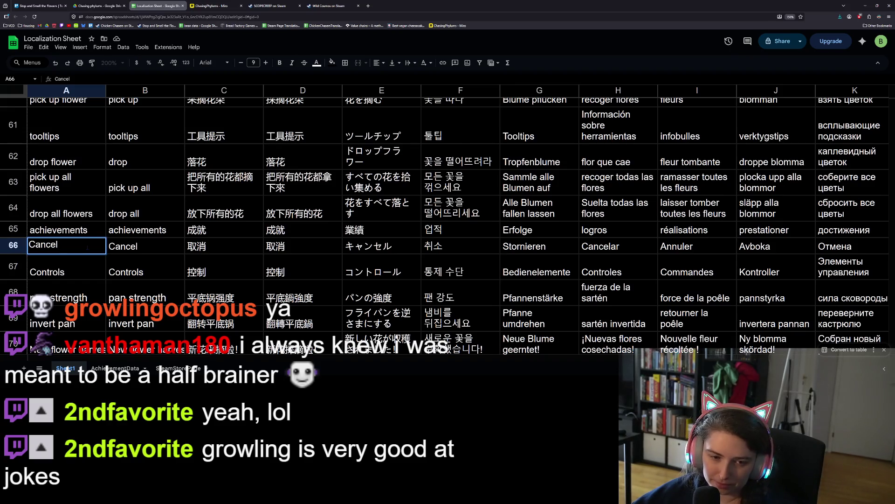
pyautogui.click(89, 262)
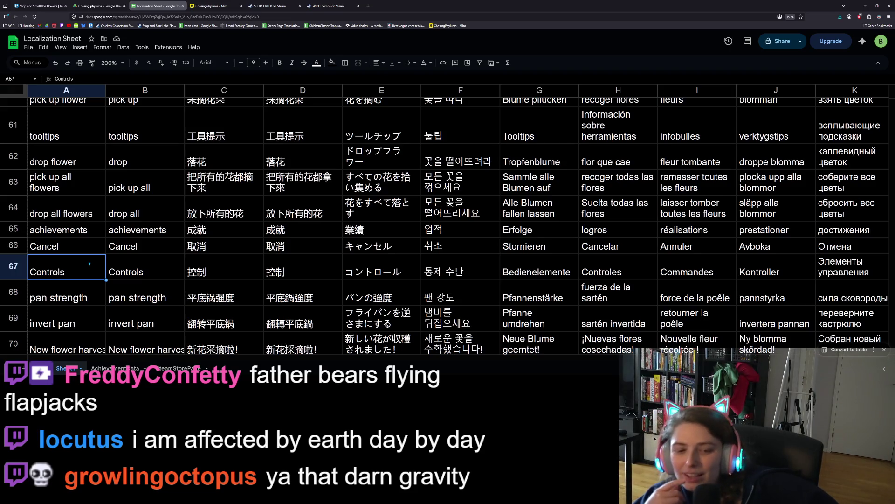
pyautogui.press('Down')
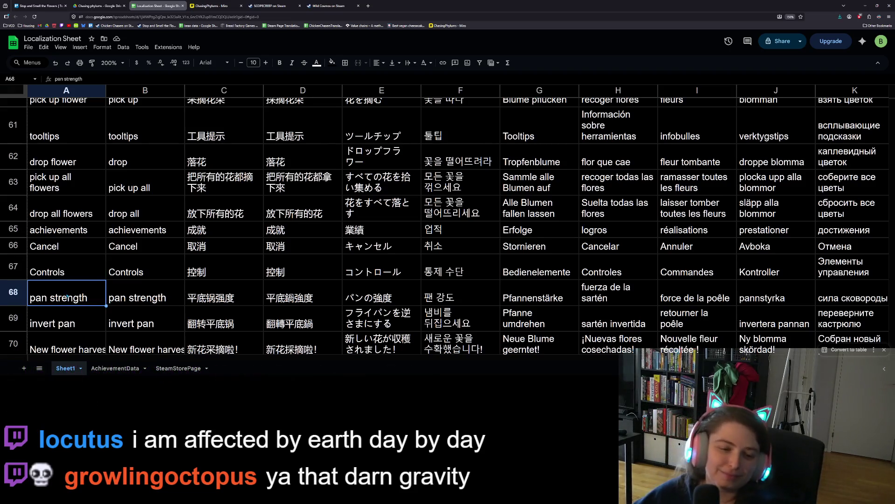
# Reword A68 from 'pan strength' to 'screen panning strength'
pyautogui.press('Return')
pyautogui.click(46, 287)
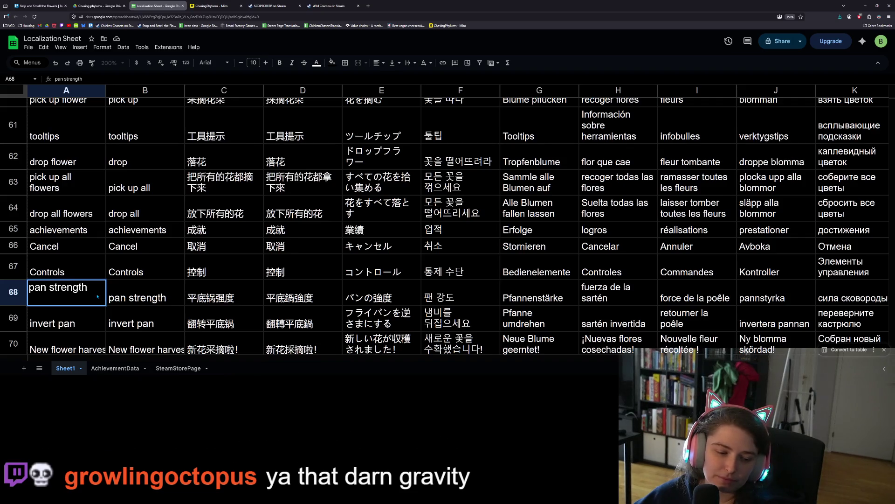
pyautogui.write('screen')
pyautogui.press('Return')
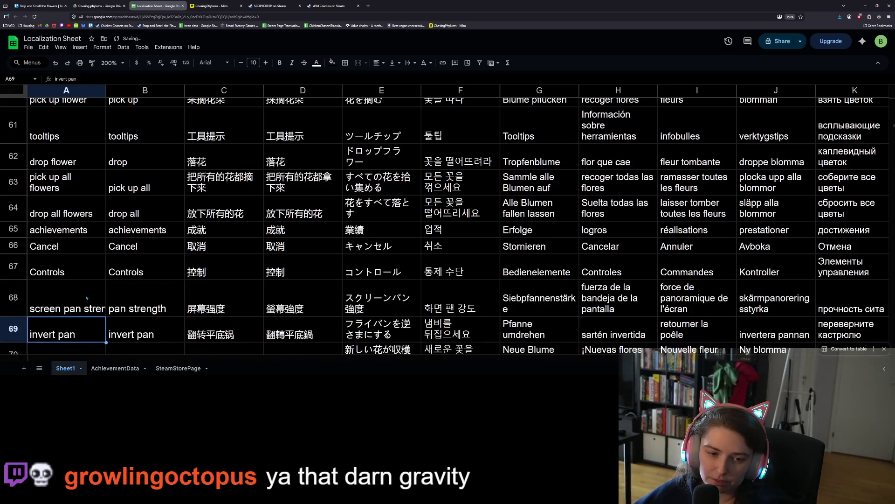
pyautogui.doubleClick(88, 281)
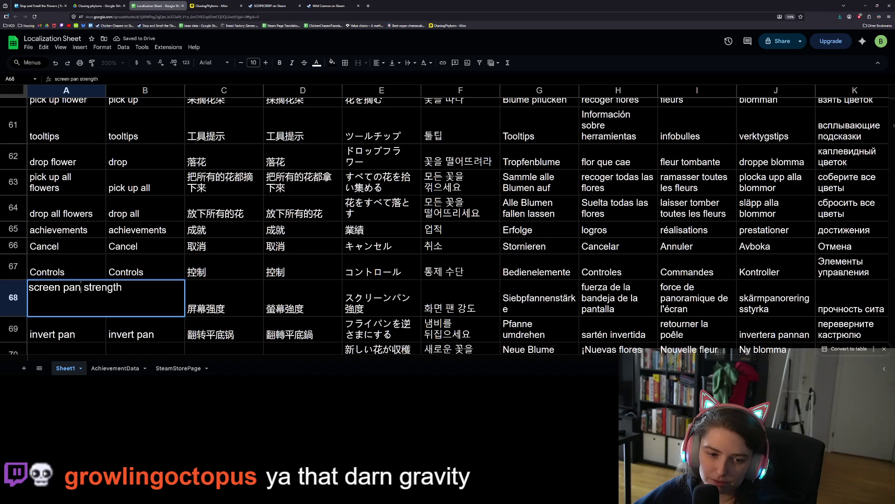
pyautogui.write('ning')
pyautogui.press('Return')
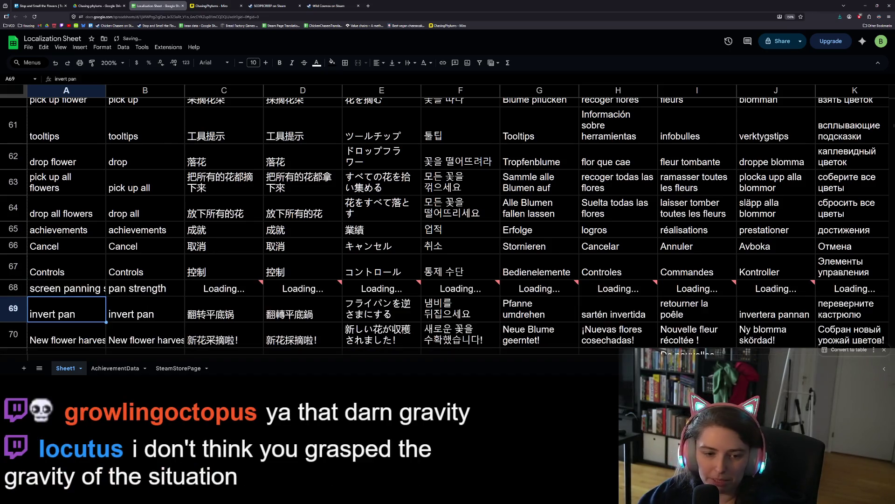
# Reword A69 to 'invert panning control direction'
pyautogui.doubleClick(78, 314)
pyautogui.write('ningdirection')
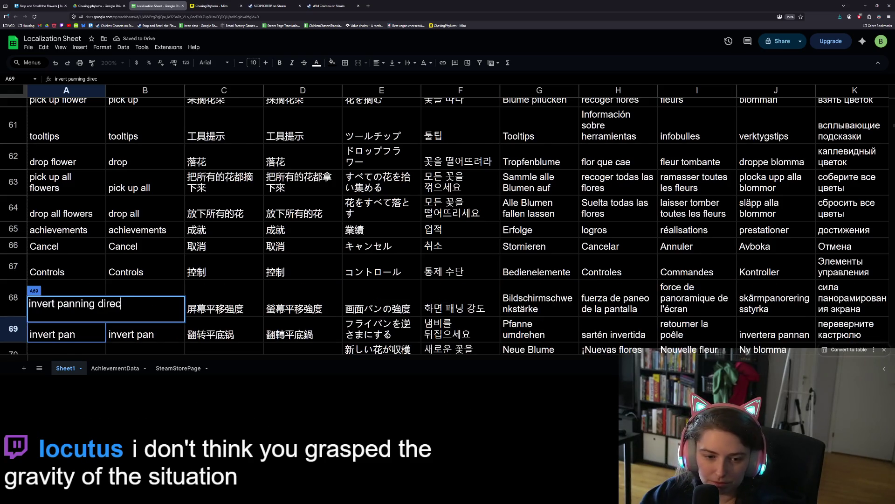
pyautogui.press('Return')
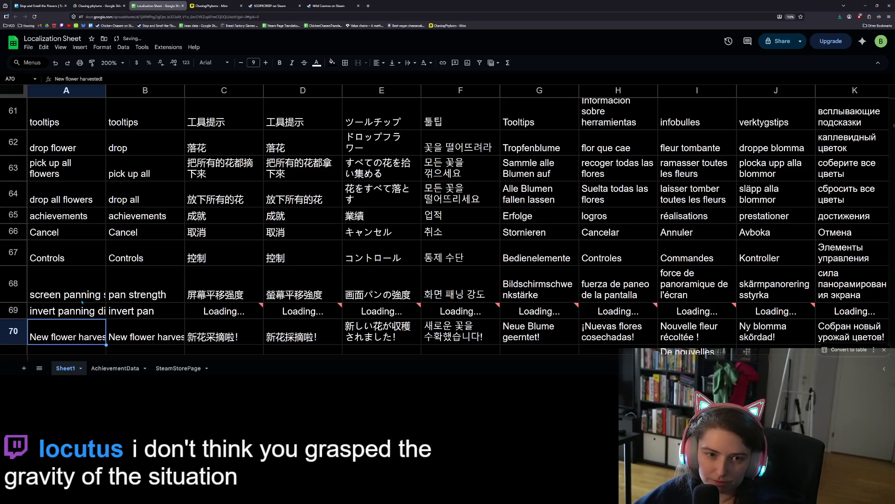
pyautogui.doubleClick(88, 315)
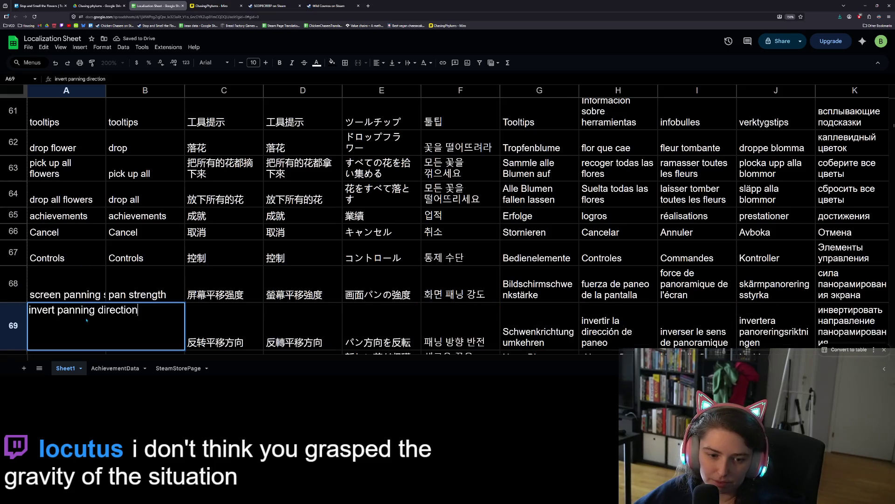
pyautogui.doubleClick(120, 310)
pyautogui.write('control')
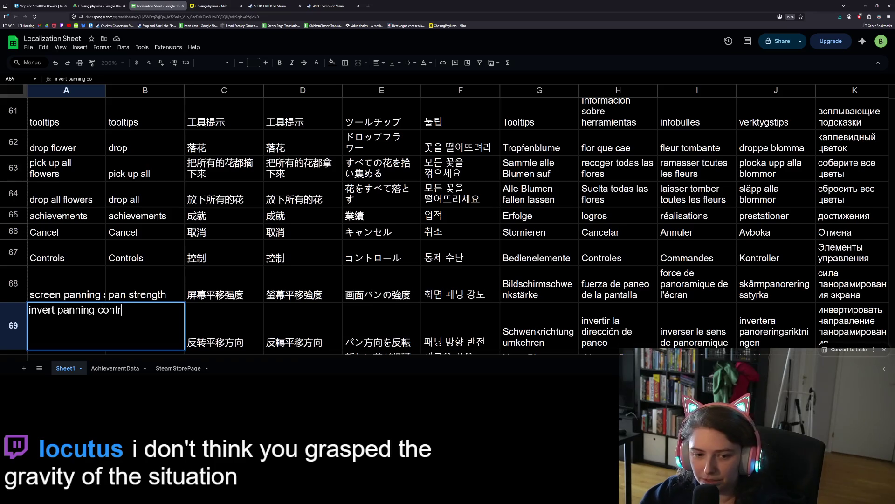
pyautogui.write(' direction')
pyautogui.press('Return')
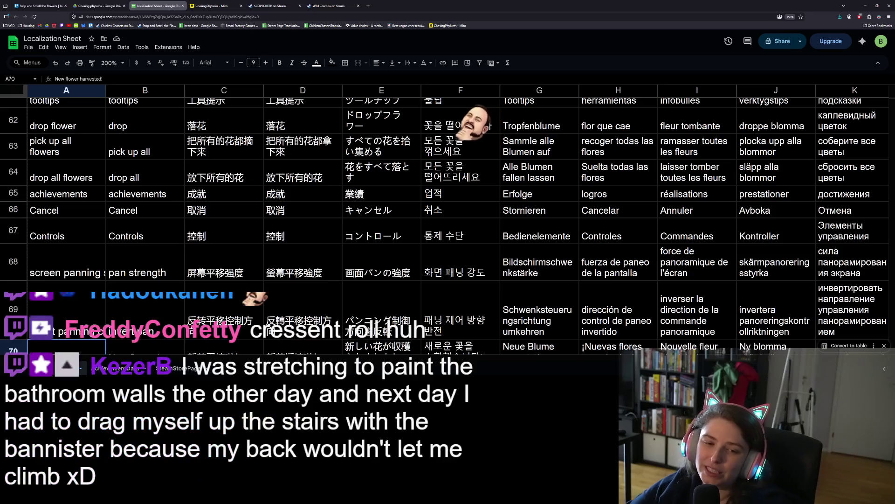
# Drag column A's header border right so strings like 'invert panning control direction' fit
pyautogui.click(135, 210)
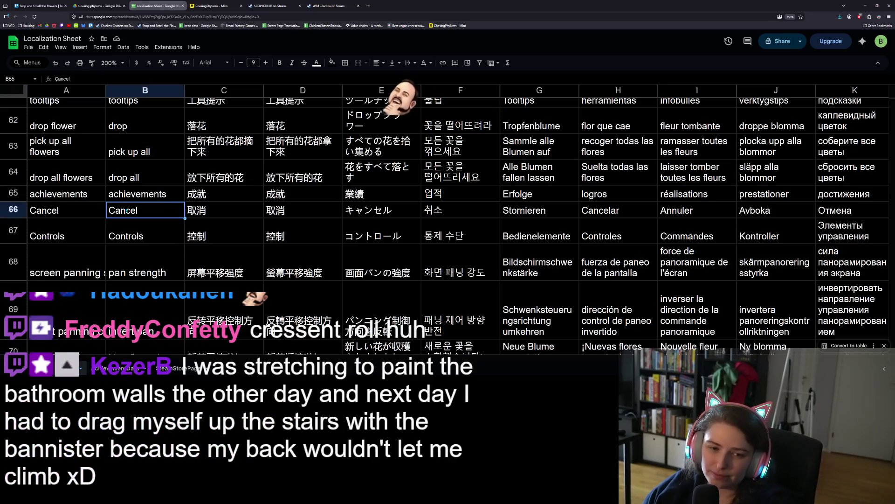
pyautogui.click(86, 210)
pyautogui.click(87, 231)
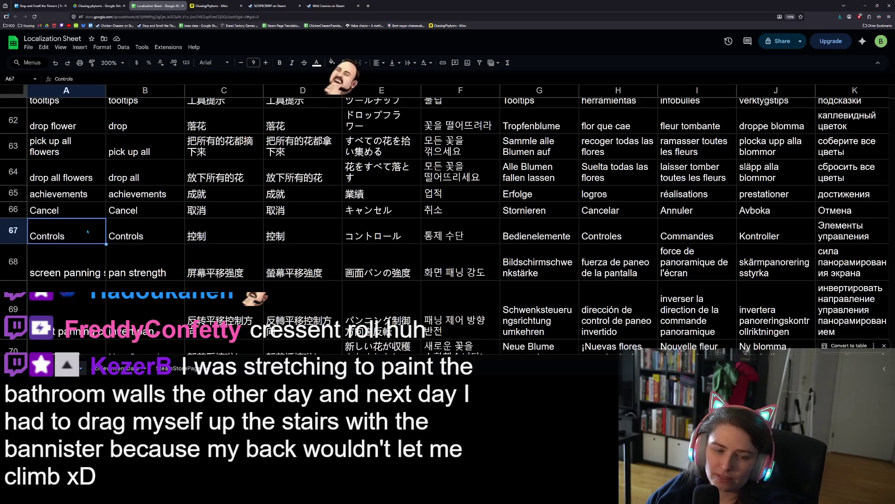
pyautogui.scroll(-3, 84, 278)
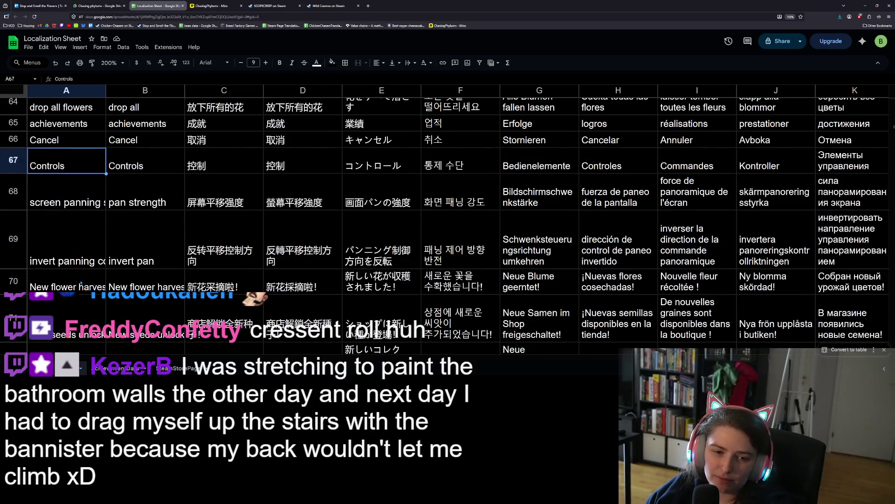
pyautogui.moveTo(106, 90); pyautogui.dragTo(159, 90)
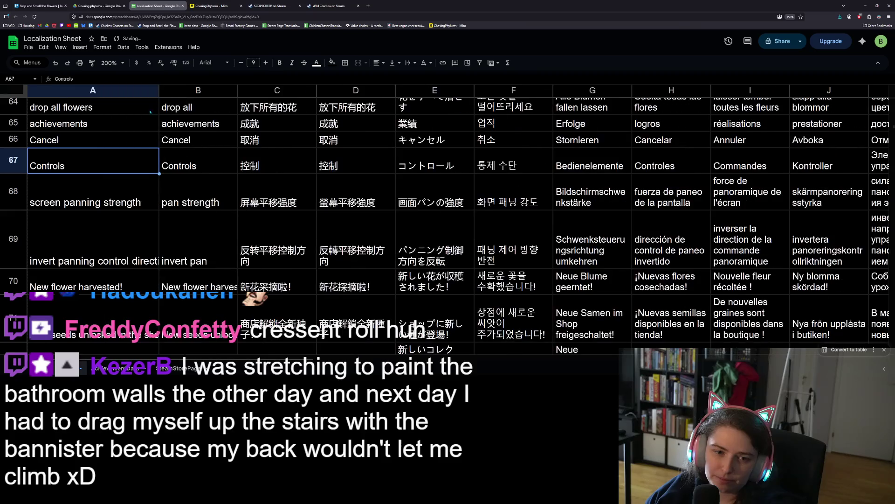
pyautogui.scroll(-3, 308, 210)
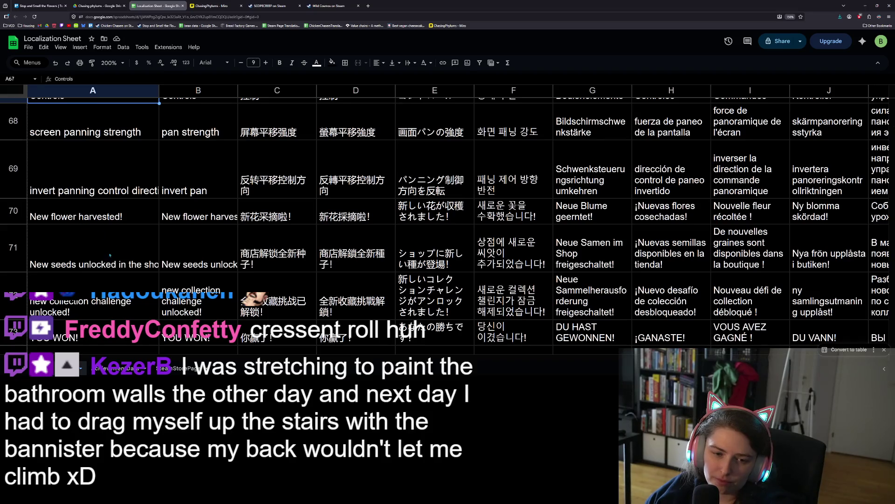
pyautogui.scroll(3, 72, 242)
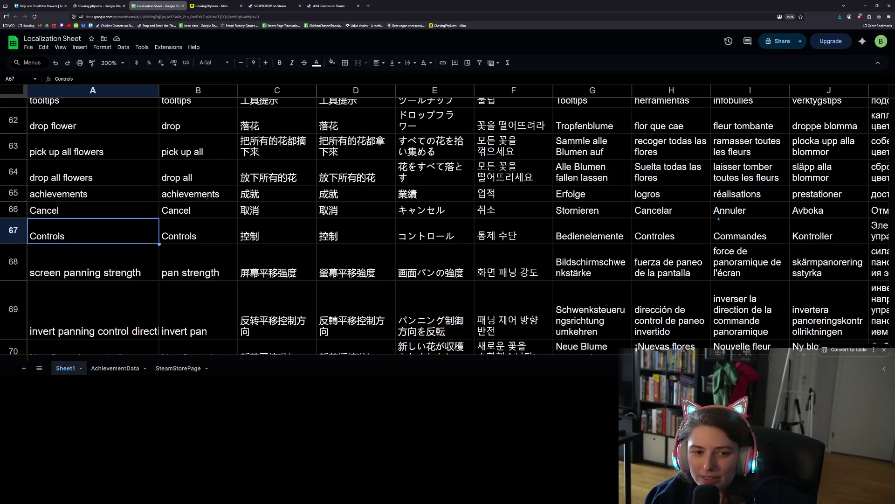
# Change the English string in A66 from 'Cancel' to 'Cancel action' so its translations refresh
pyautogui.click(801, 212)
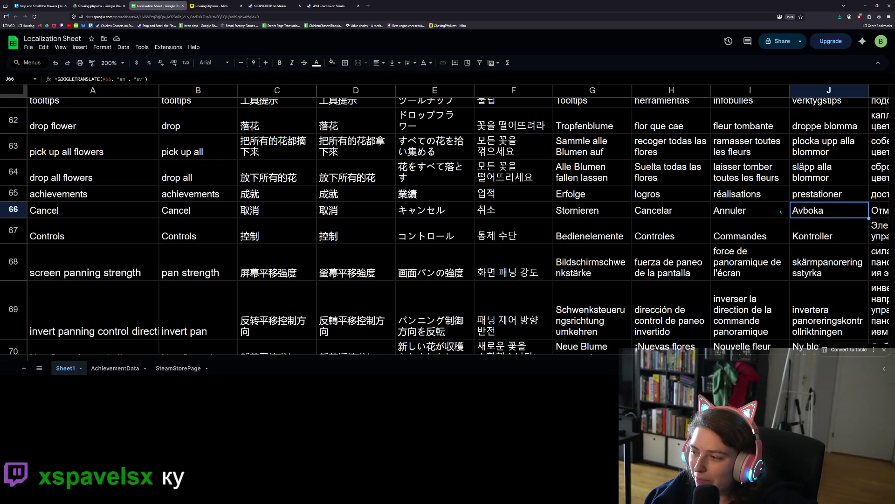
pyautogui.press('Home')
pyautogui.press('Return')
pyautogui.write('action')
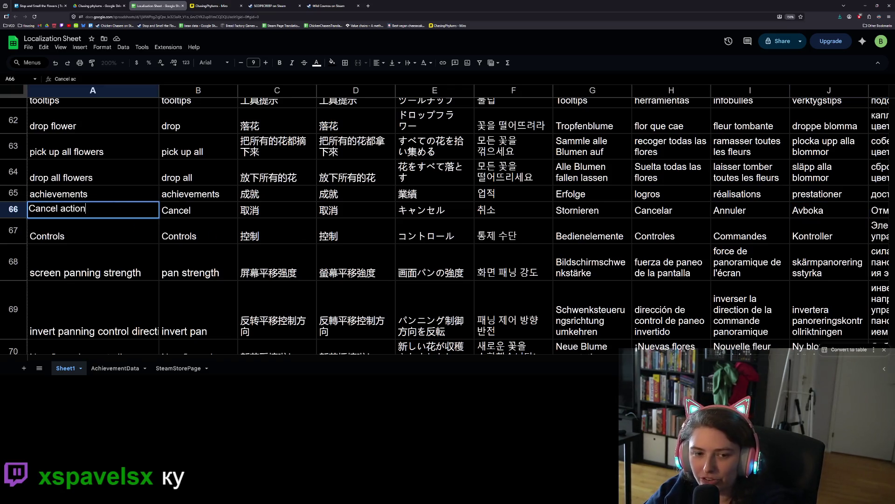
pyautogui.press('Return')
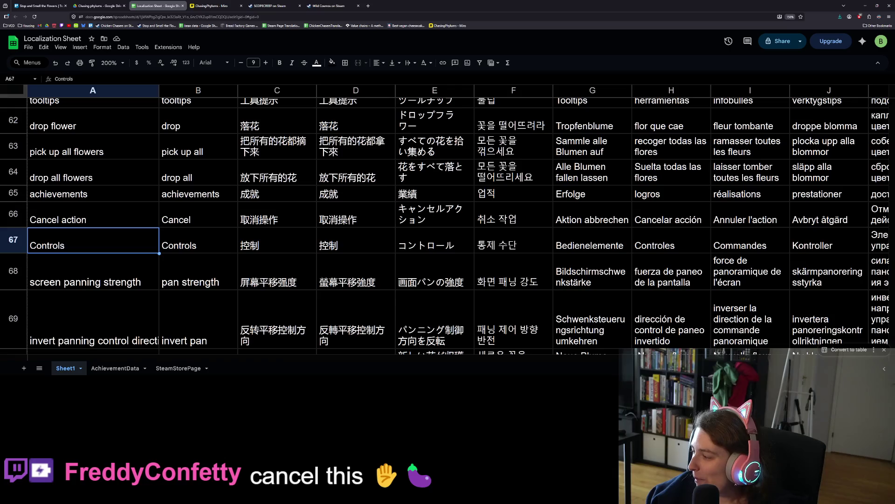
pyautogui.hotkey('alt', 'Tab')
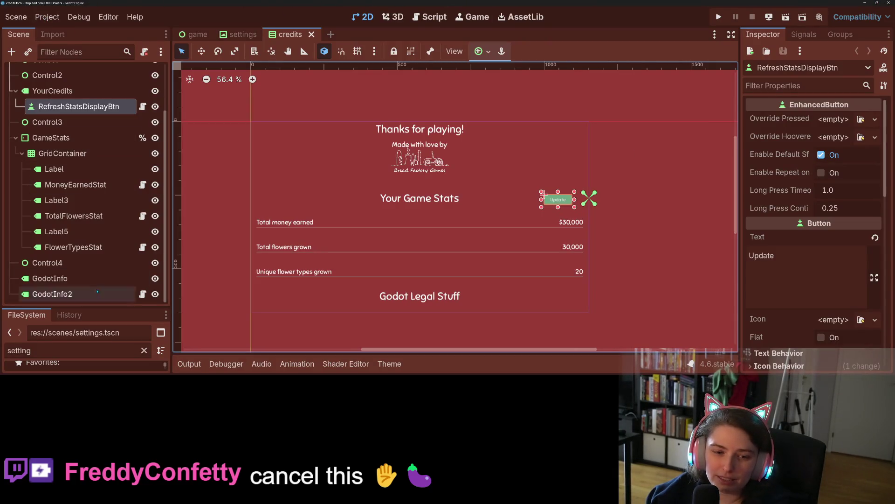
# Enlarge the FileSystem dock, clear its filter, and open confirm_save_on_close.tscn
pyautogui.moveTo(102, 306); pyautogui.dragTo(94, 64)
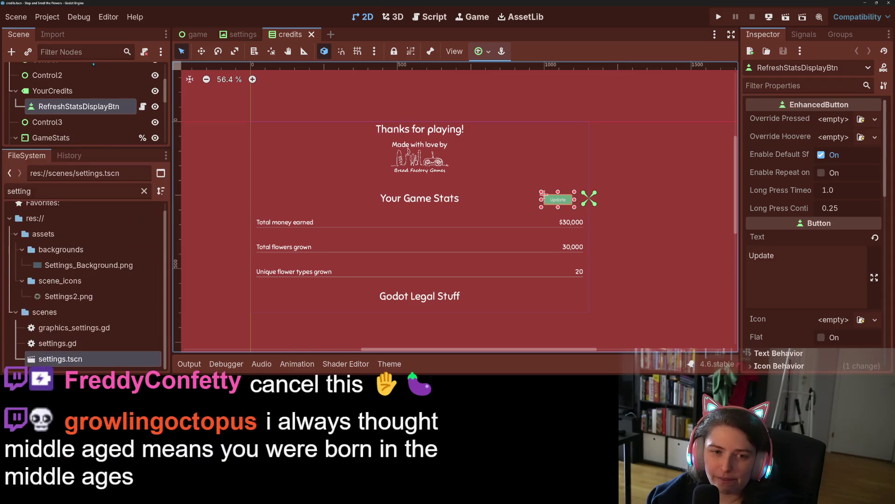
pyautogui.click(144, 190)
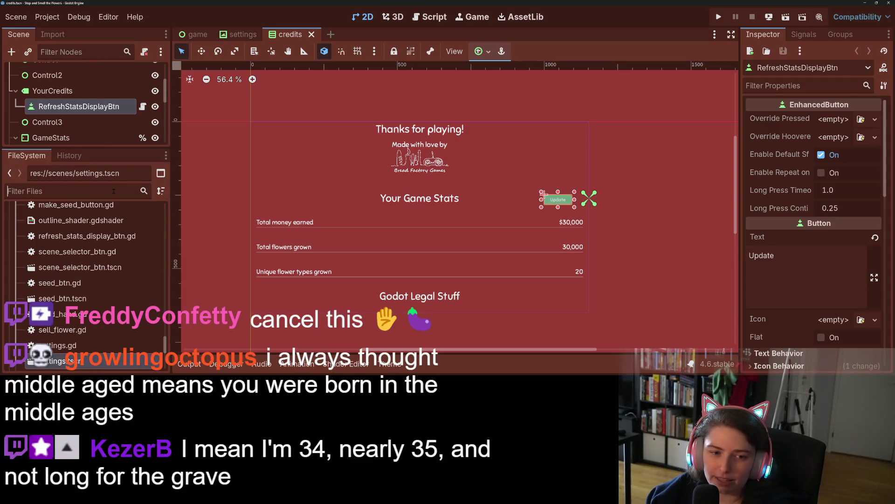
pyautogui.scroll(-3, 82, 297)
pyautogui.scroll(10, 82, 297)
pyautogui.scroll(1, 82, 298)
pyautogui.scroll(-5, 82, 308)
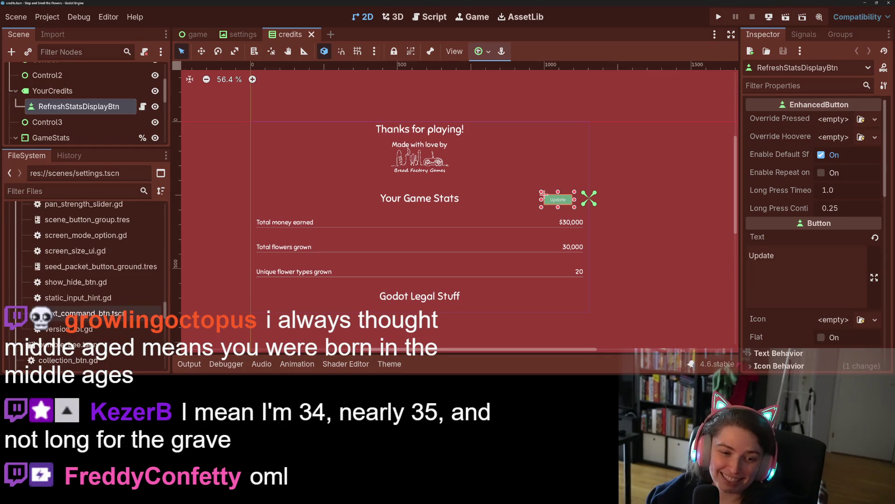
pyautogui.scroll(1, 60, 322)
pyautogui.scroll(3, 60, 321)
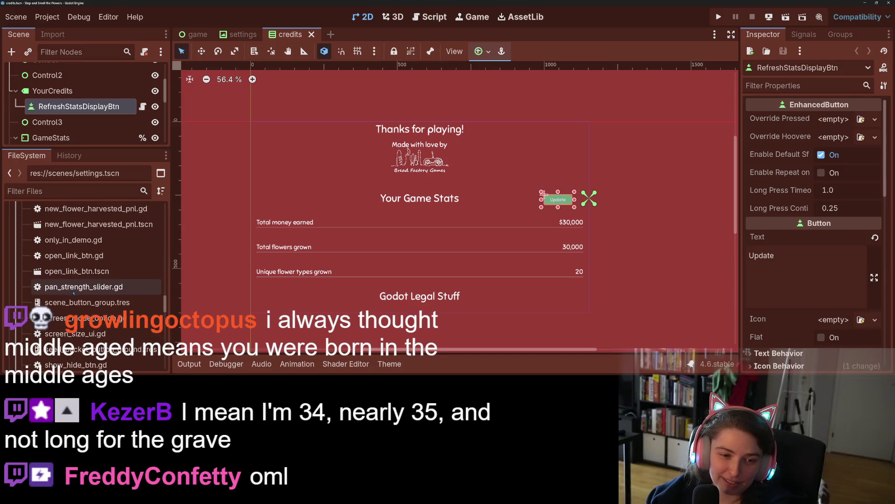
pyautogui.scroll(3, 87, 342)
pyautogui.scroll(6, 89, 342)
pyautogui.scroll(6, 94, 341)
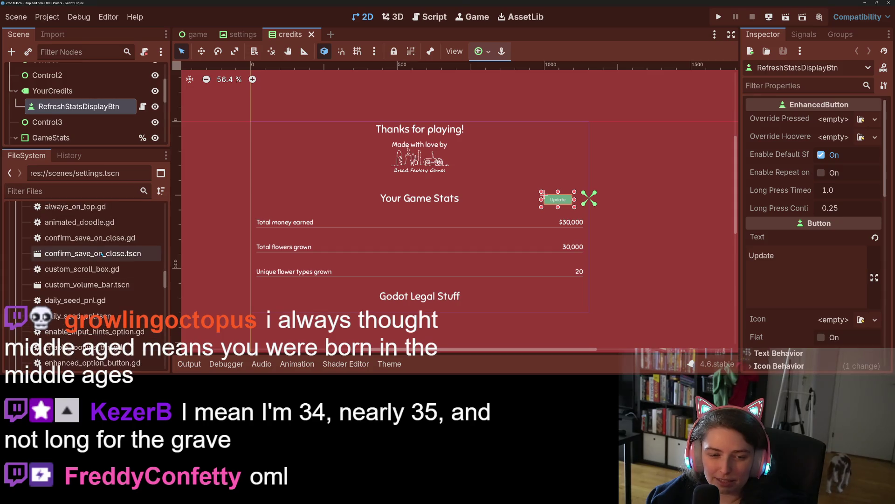
pyautogui.doubleClick(110, 259)
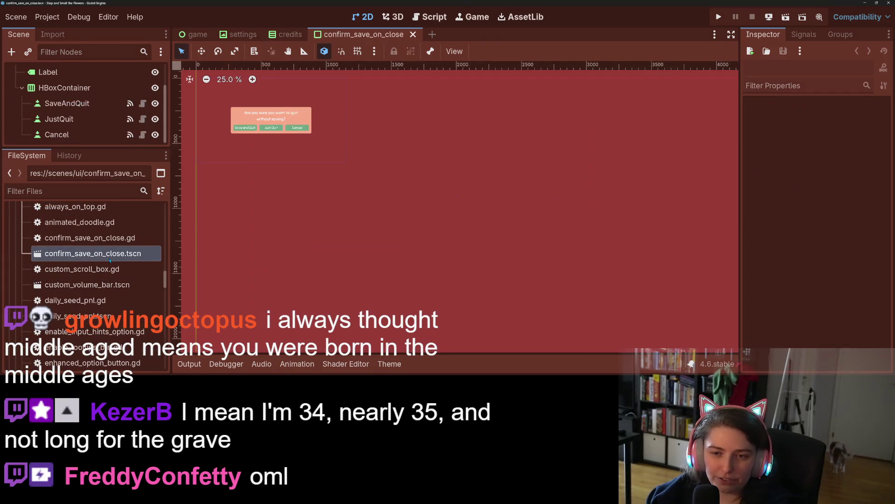
# Inspect the dialog's JustQuit and Cancel button nodes to review their wording
pyautogui.scroll(3, 365, 299)
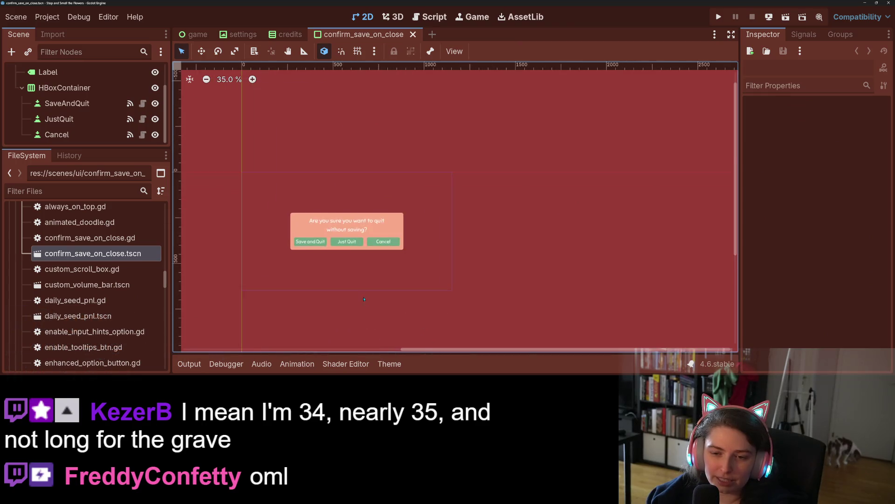
pyautogui.scroll(4, 365, 299)
pyautogui.scroll(2, 319, 256)
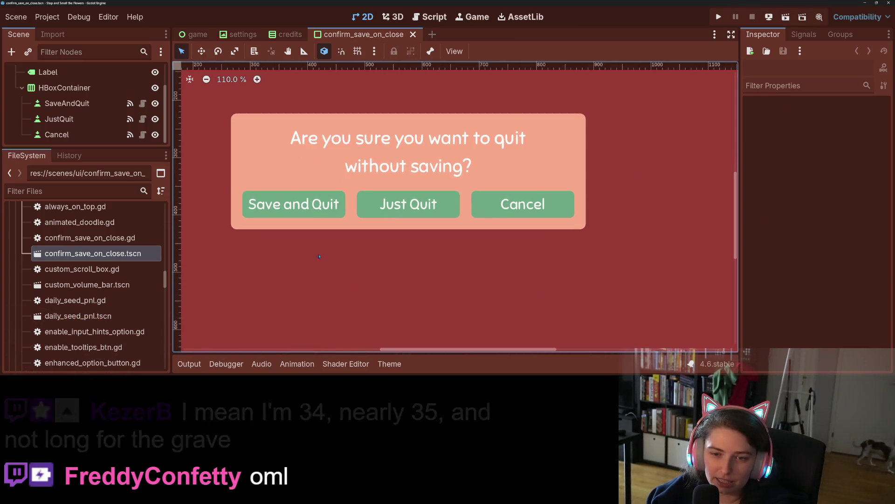
pyautogui.scroll(1, 440, 149)
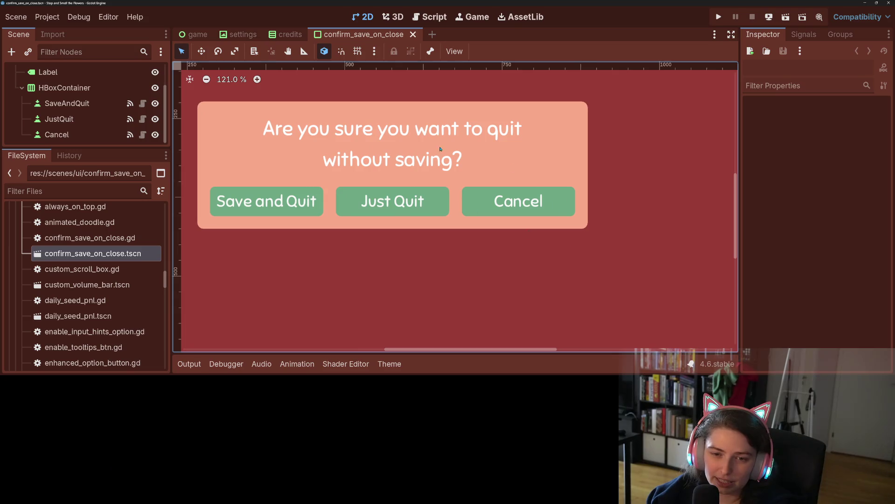
pyautogui.click(406, 205)
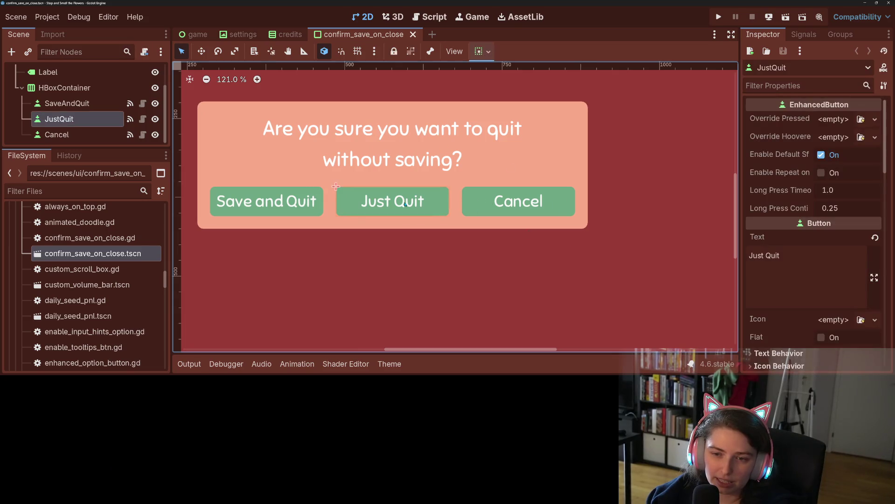
pyautogui.click(529, 197)
pyautogui.scroll(-3, 447, 285)
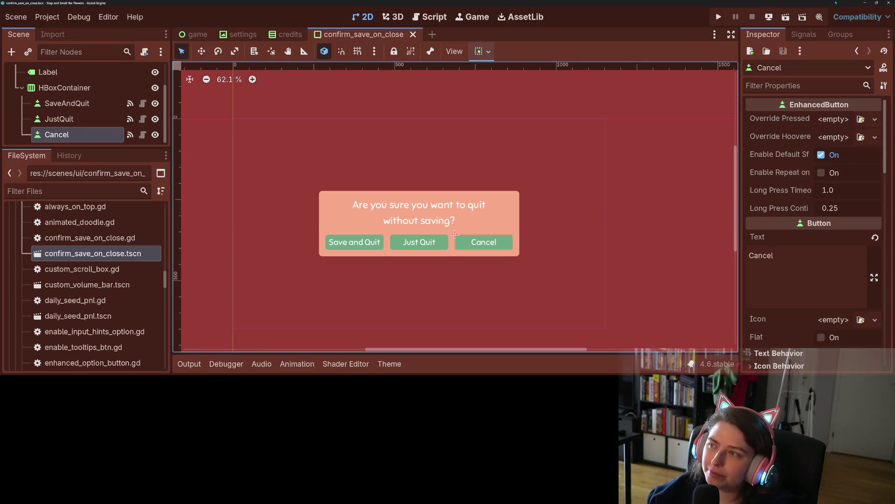
pyautogui.hotkey('alt', 'Tab')
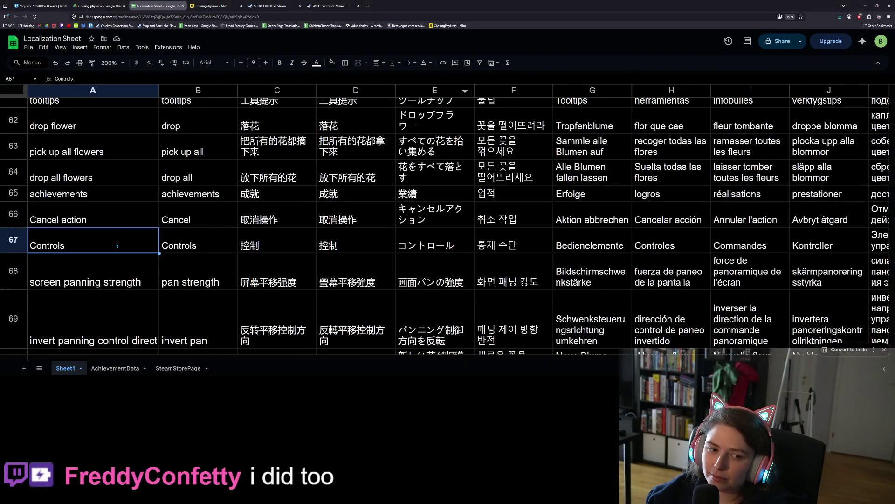
# Capitalise A66 so it reads 'Cancel Action'
pyautogui.click(62, 205)
pyautogui.doubleClick(62, 204)
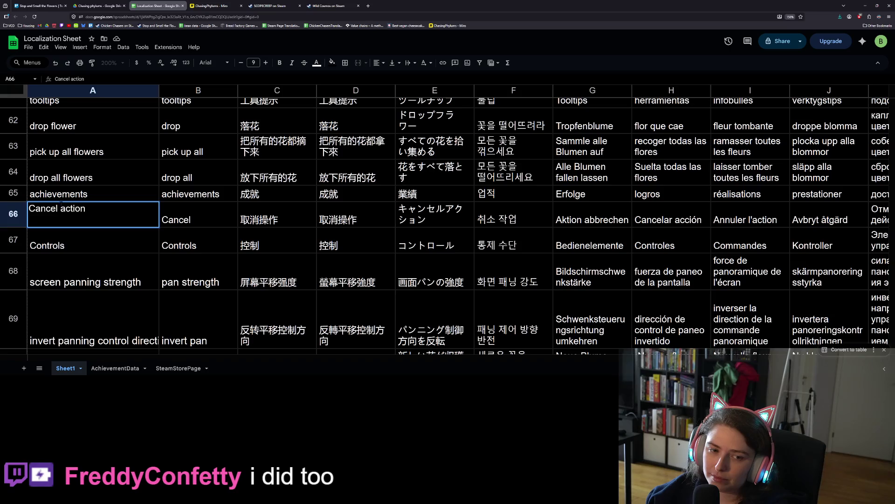
pyautogui.moveTo(60, 208); pyautogui.dragTo(65, 209)
pyautogui.write('A')
pyautogui.press('Return')
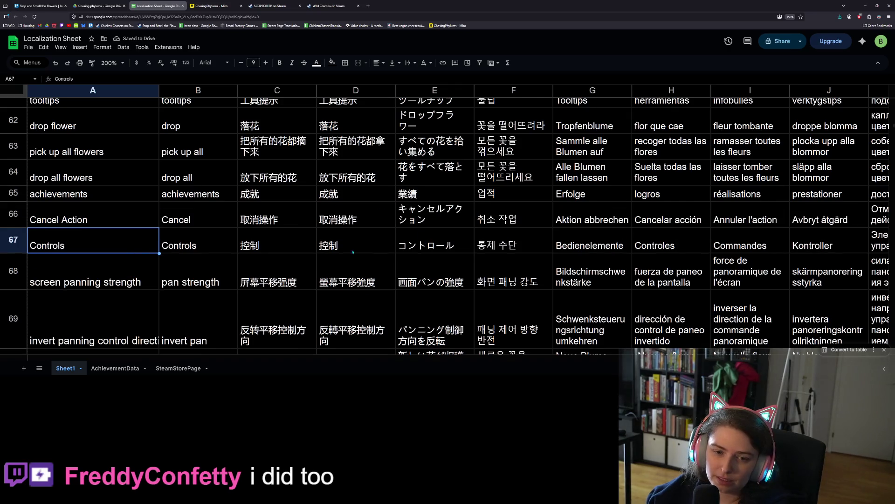
# Rename A67 from 'Controls' to 'Game Controls Settings'
pyautogui.doubleClick(130, 238)
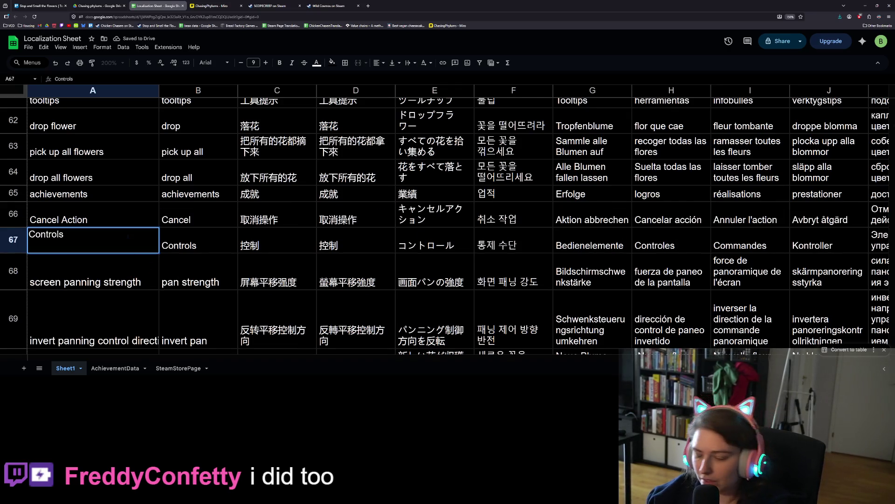
pyautogui.write('SEtt')
pyautogui.press('BackSpace')
pyautogui.press('BackSpace')
pyautogui.press('BackSpace')
pyautogui.write('ettings')
pyautogui.press('Return')
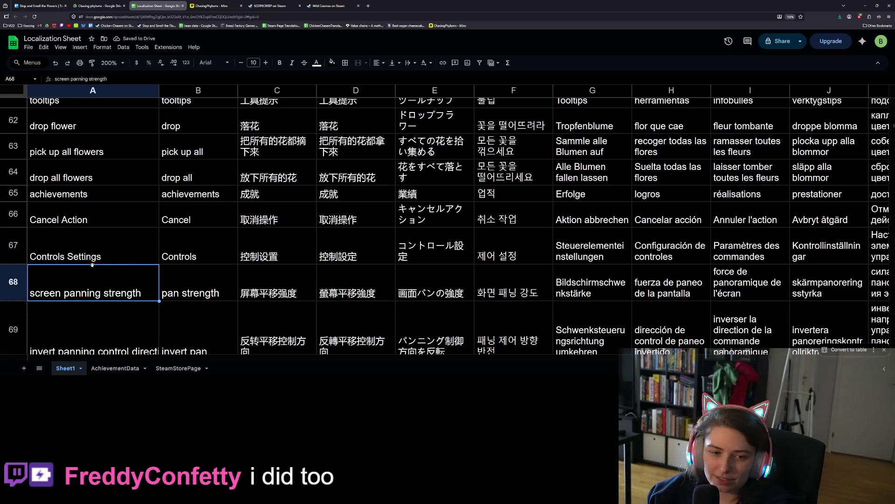
pyautogui.doubleClick(115, 254)
pyautogui.press('Home')
pyautogui.write('Game')
pyautogui.press('Return')
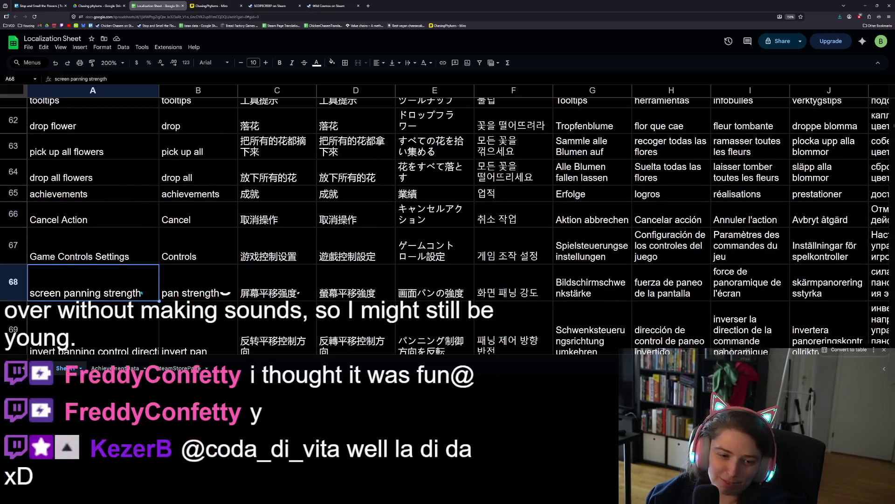
pyautogui.scroll(-2, 129, 295)
# Auto-fit column A to its longest text
pyautogui.click(129, 269)
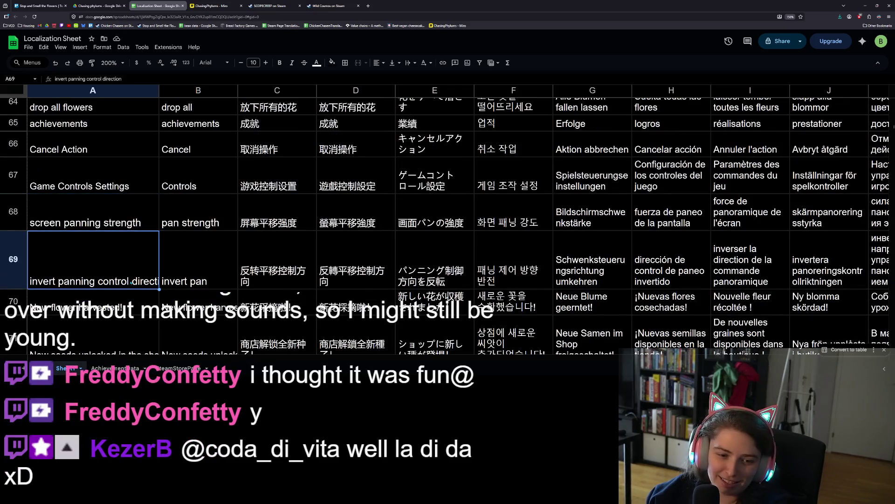
pyautogui.scroll(-2, 136, 280)
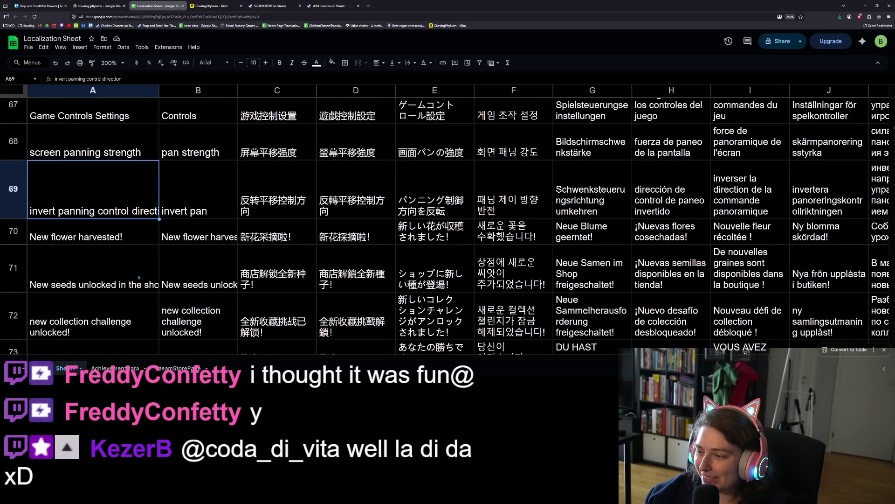
pyautogui.click(138, 277)
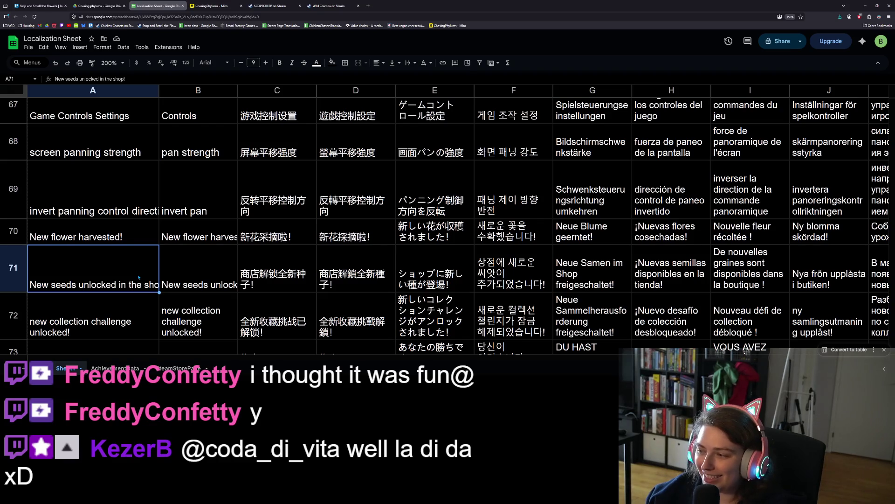
pyautogui.doubleClick(159, 90)
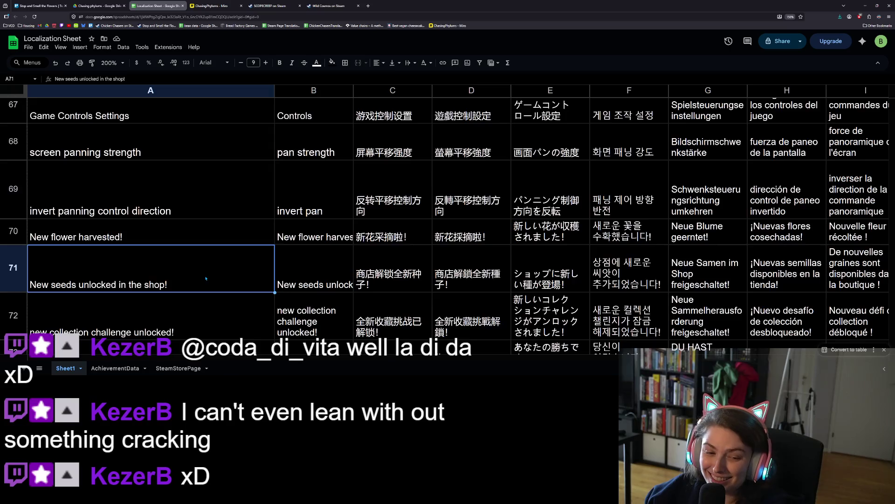
pyautogui.scroll(-2, 207, 277)
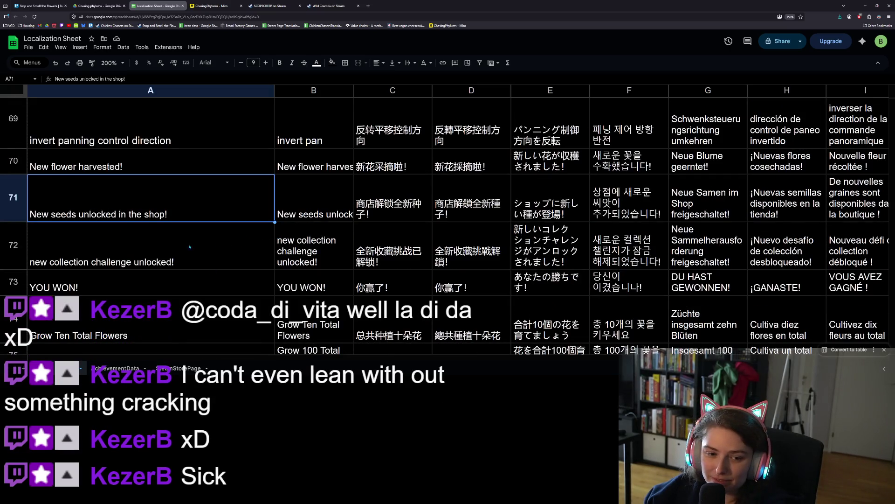
# Capitalise A72 to 'New collection challenge unlocked!'
pyautogui.click(58, 241)
pyautogui.doubleClick(38, 261)
pyautogui.press('Home')
pyautogui.hotkey('shift', 'Right')
pyautogui.write('N')
pyautogui.press('Return')
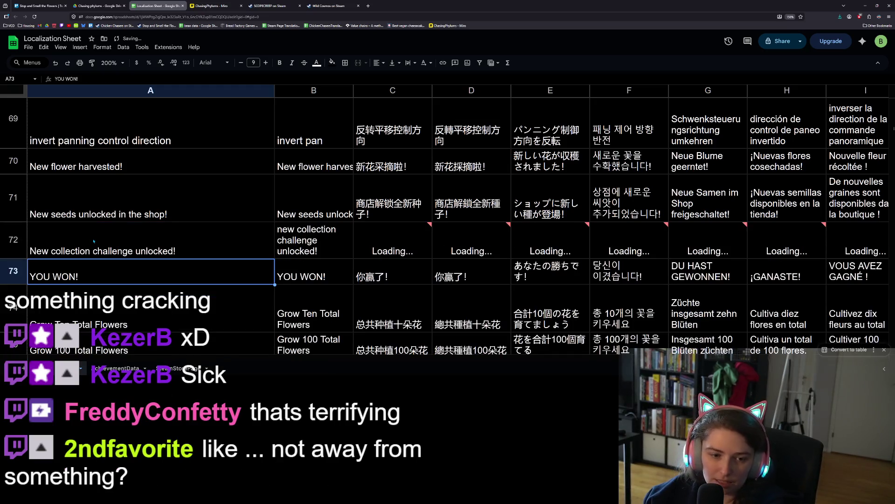
pyautogui.press('Up')
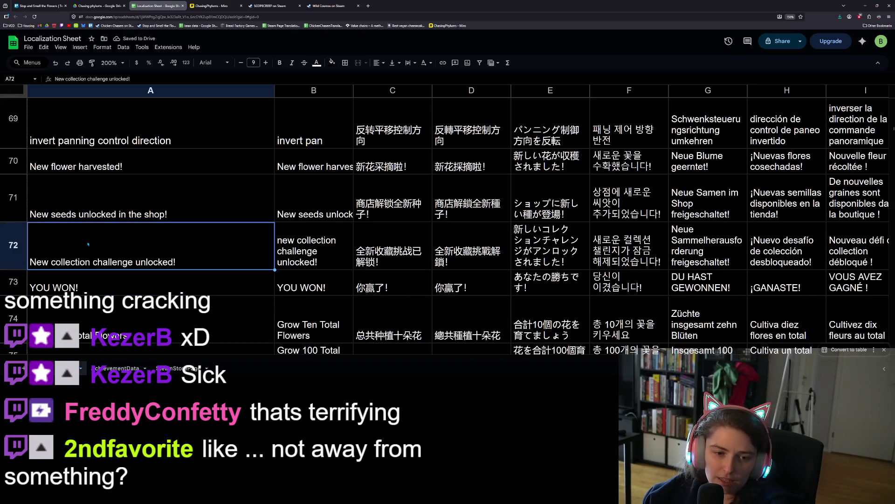
# Capitalise the leading n in B72 to N as well
pyautogui.click(292, 244)
pyautogui.press('Return')
pyautogui.press('Home')
pyautogui.hotkey('shift', 'Right')
pyautogui.write('N')
pyautogui.press('Return')
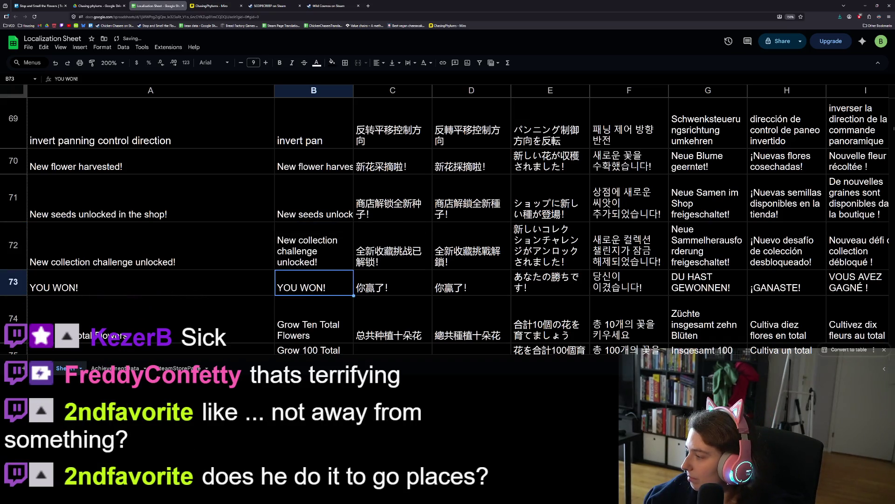
pyautogui.hotkey('alt', 'Tab')
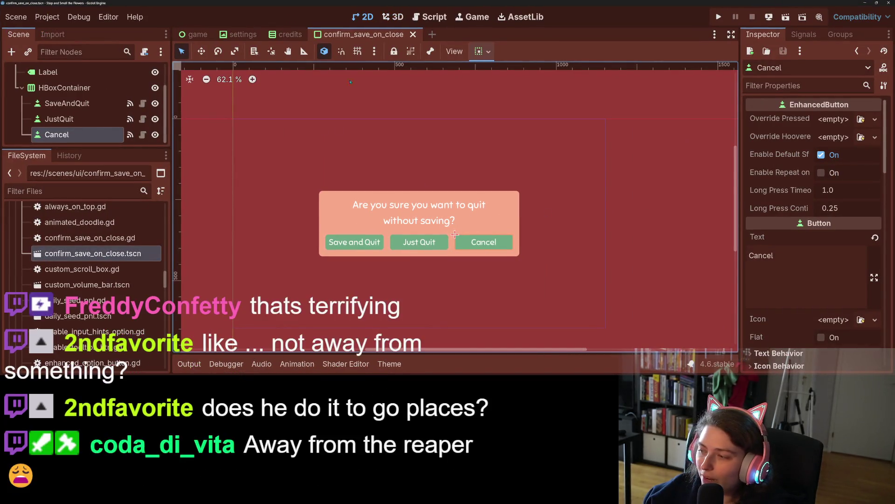
# Open the game scene and expand its WinScreen node in the scene tree
pyautogui.click(287, 34)
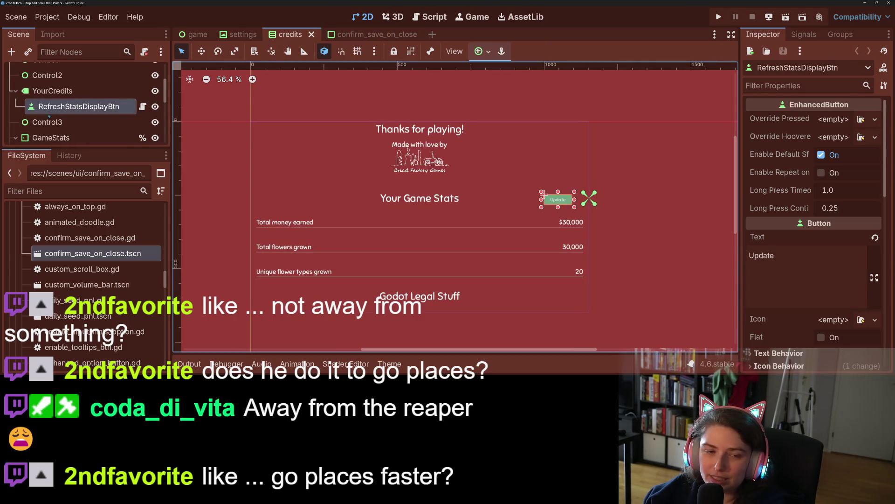
pyautogui.moveTo(69, 147)
pyautogui.mouseDown()
pyautogui.moveTo(68, 199)
pyautogui.moveTo(68, 161)
pyautogui.mouseUp()
pyautogui.click(193, 35)
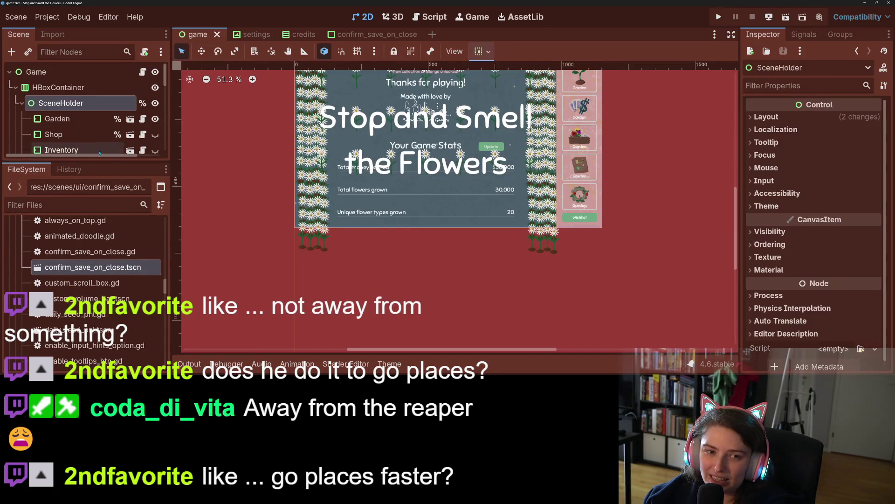
pyautogui.moveTo(99, 153); pyautogui.dragTo(84, 260)
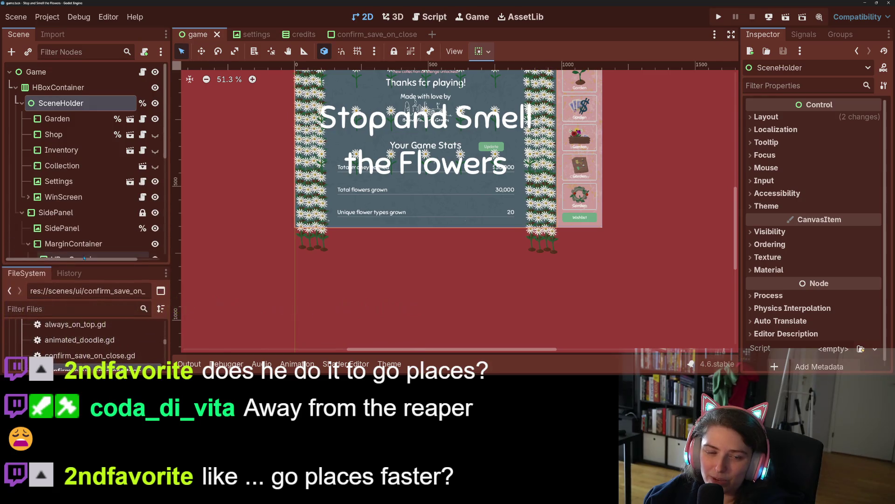
pyautogui.click(29, 198)
pyautogui.scroll(-3, 70, 187)
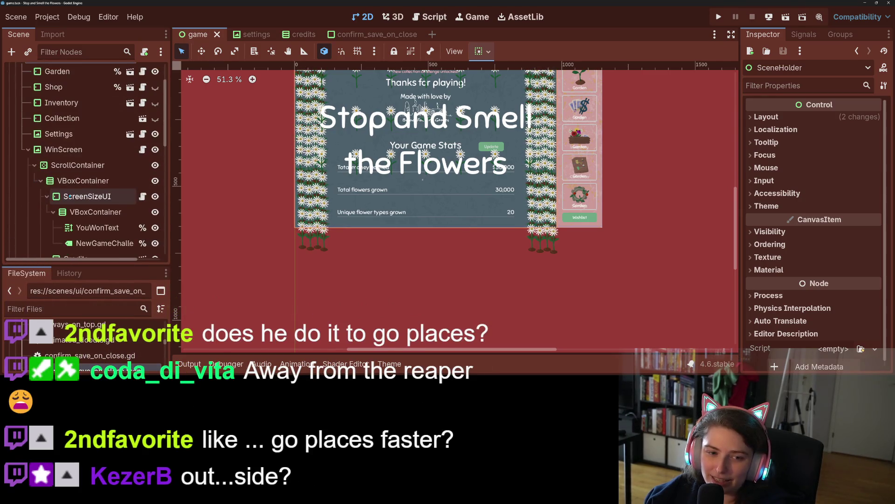
pyautogui.click(80, 204)
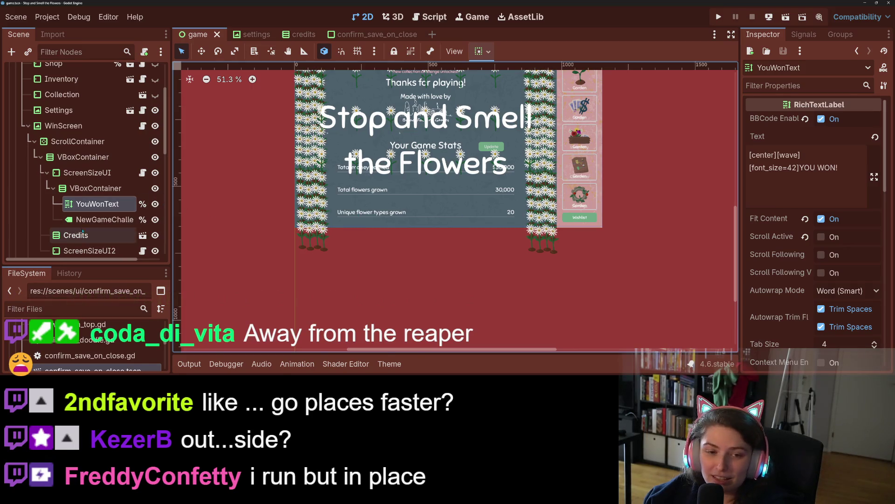
# Make NewGameChallengeLbl's text start with a capital N, remove the stray line break, and save
pyautogui.scroll(-1, 105, 200)
pyautogui.click(104, 196)
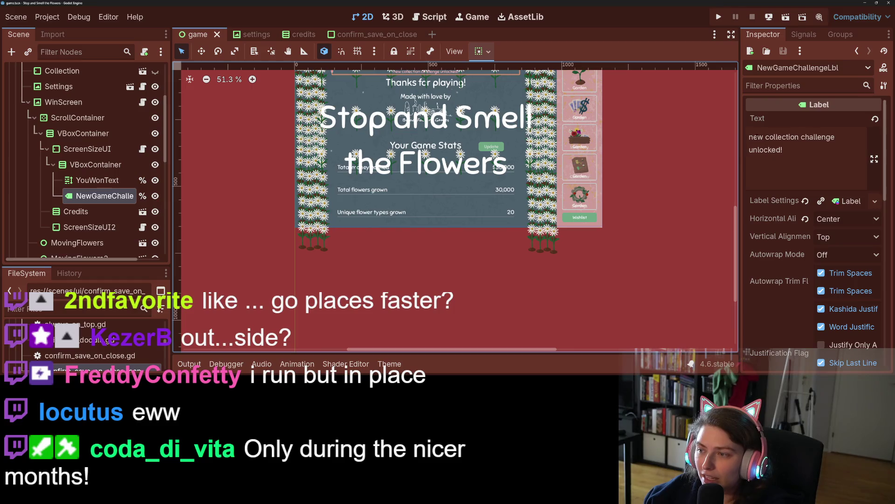
pyautogui.write('N')
pyautogui.press('Return')
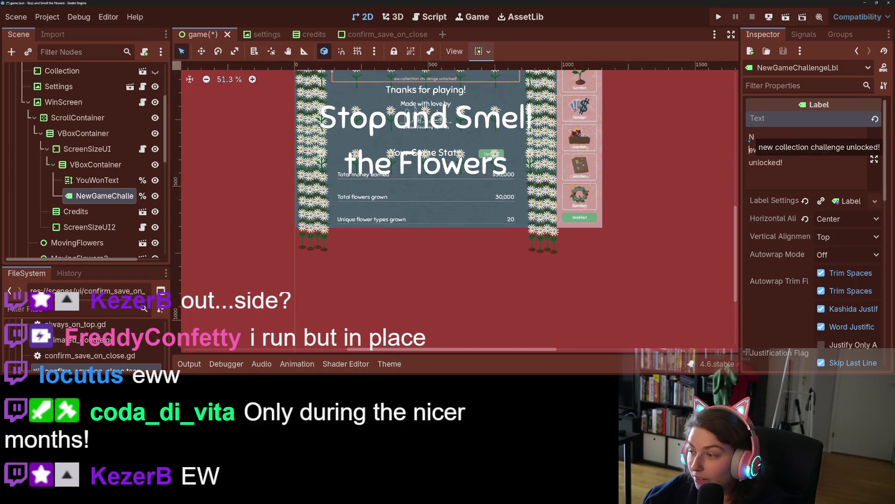
pyautogui.press('BackSpace')
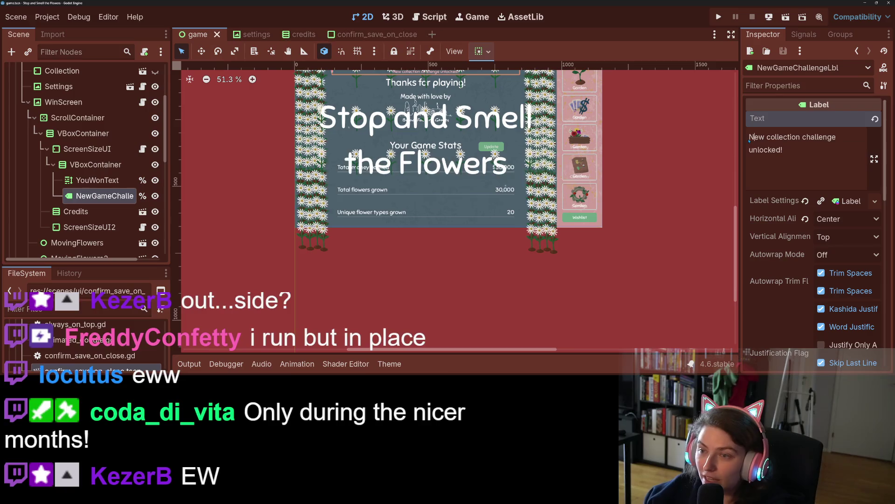
pyautogui.click(605, 199)
pyautogui.hotkey('ctrl', 's')
pyautogui.scroll(2, 604, 199)
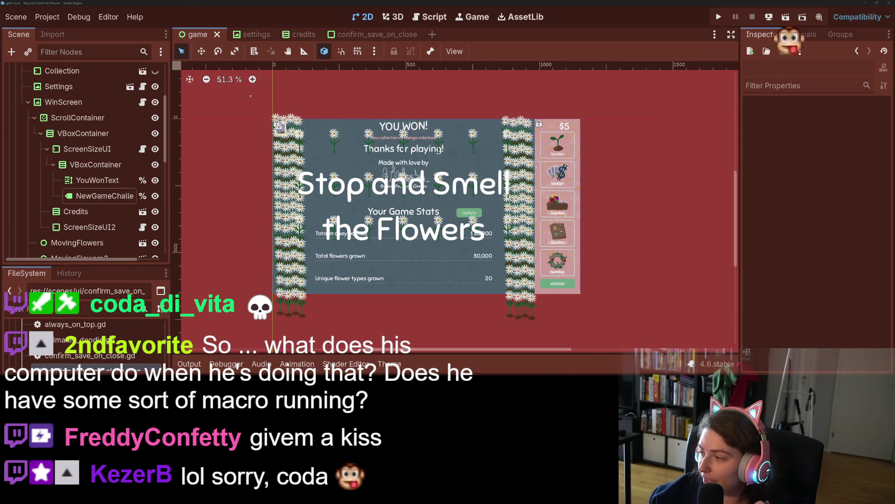
pyautogui.hotkey('alt', 'Tab')
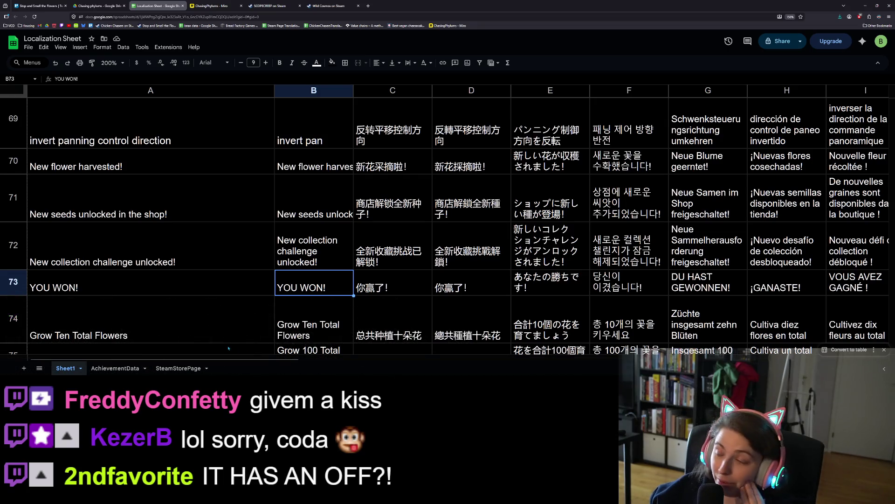
pyautogui.scroll(2, 146, 281)
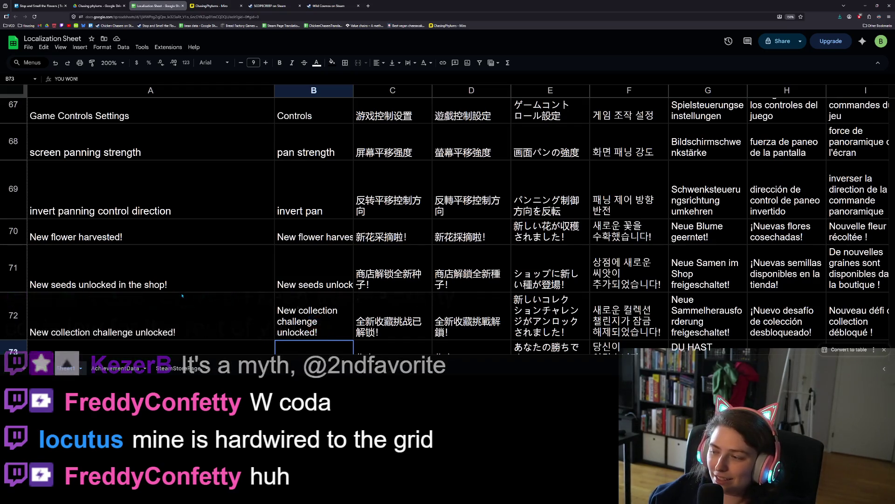
pyautogui.scroll(-2, 104, 289)
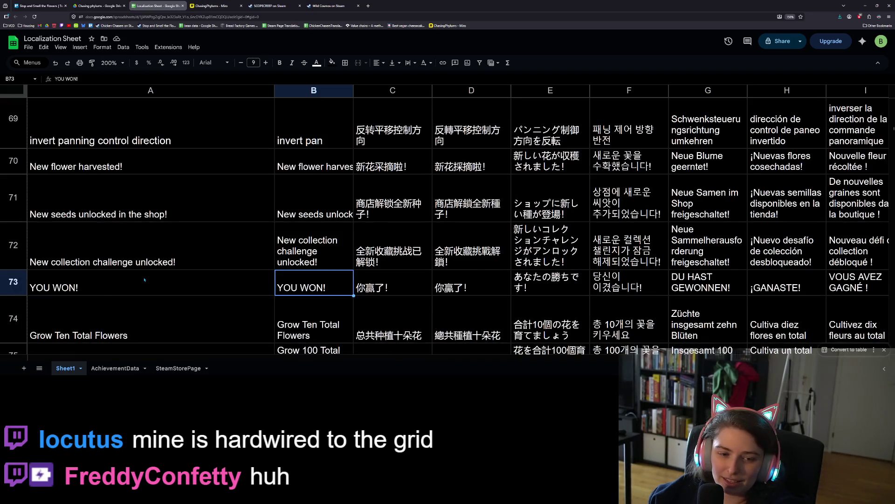
pyautogui.scroll(-2, 144, 279)
pyautogui.click(151, 222)
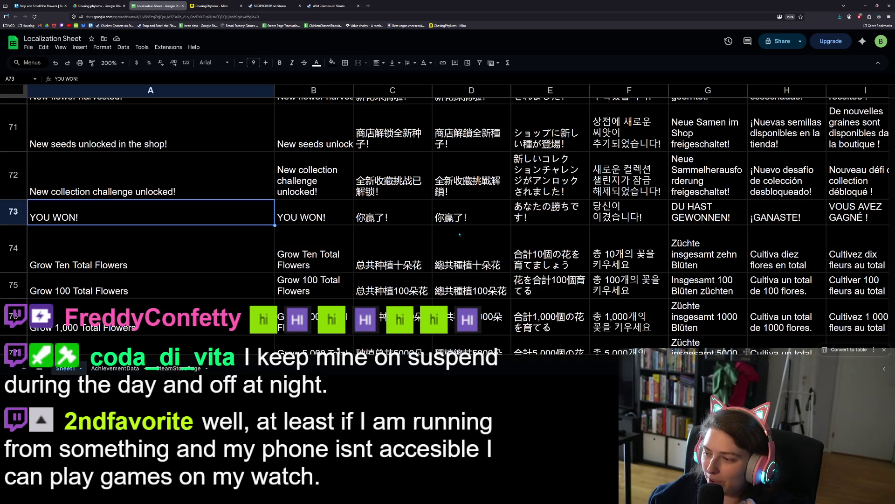
pyautogui.click(165, 271)
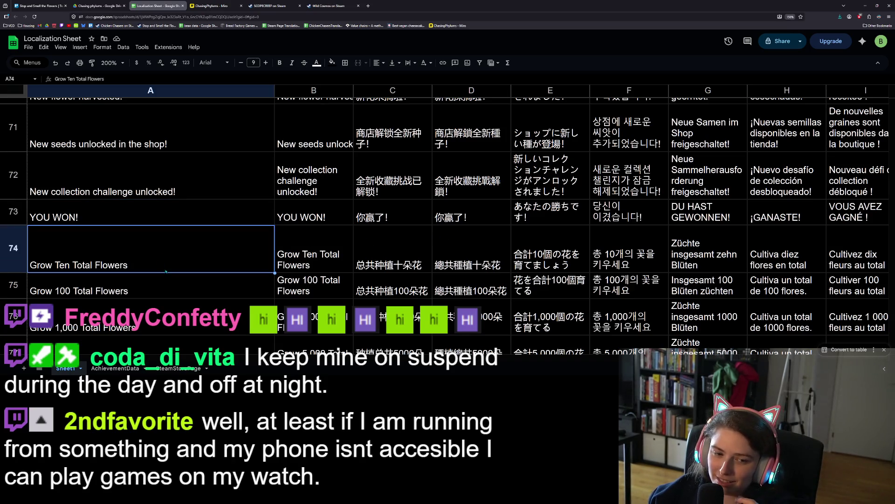
# Scroll the sheet down to row 99, where NEW_ACHIEVEMENT_1_0_NAME begins
pyautogui.scroll(-3, 166, 271)
pyautogui.scroll(2, 172, 278)
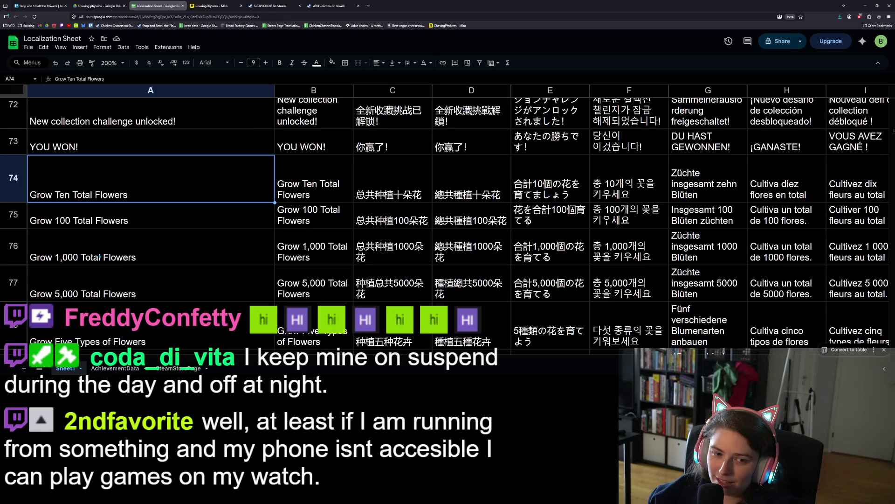
pyautogui.scroll(-5, 100, 256)
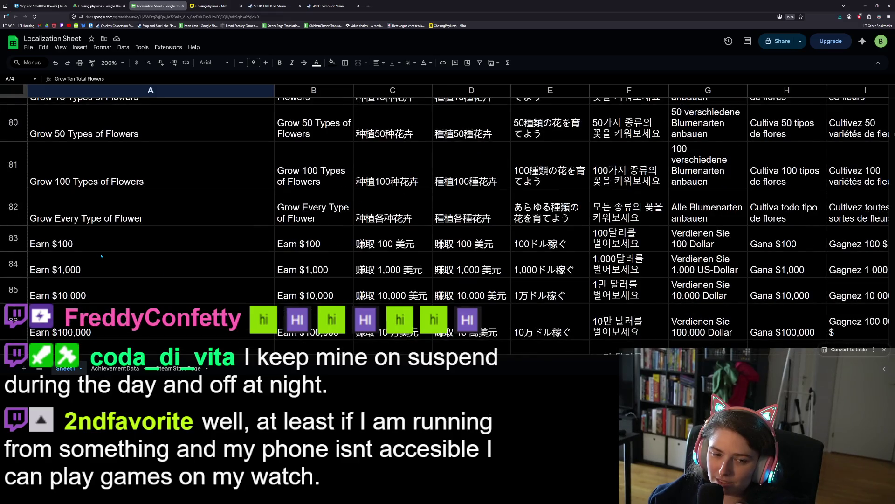
pyautogui.scroll(-2, 103, 255)
pyautogui.scroll(-5, 110, 256)
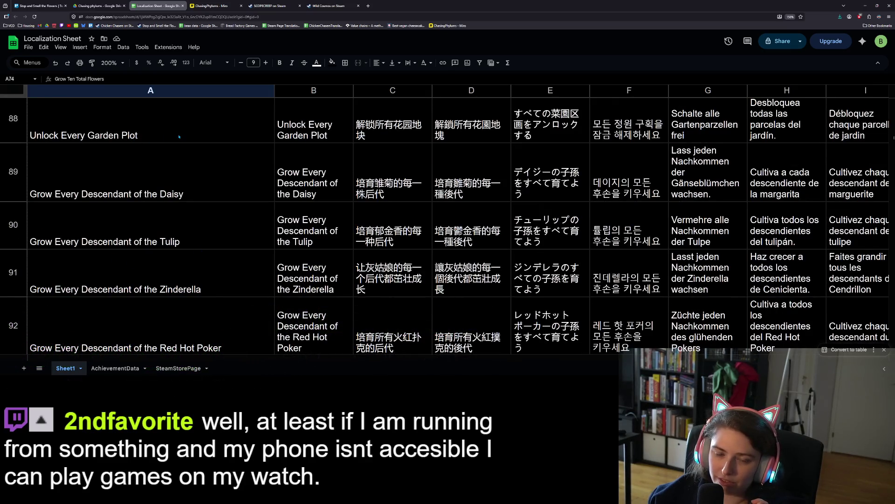
pyautogui.scroll(4, 190, 188)
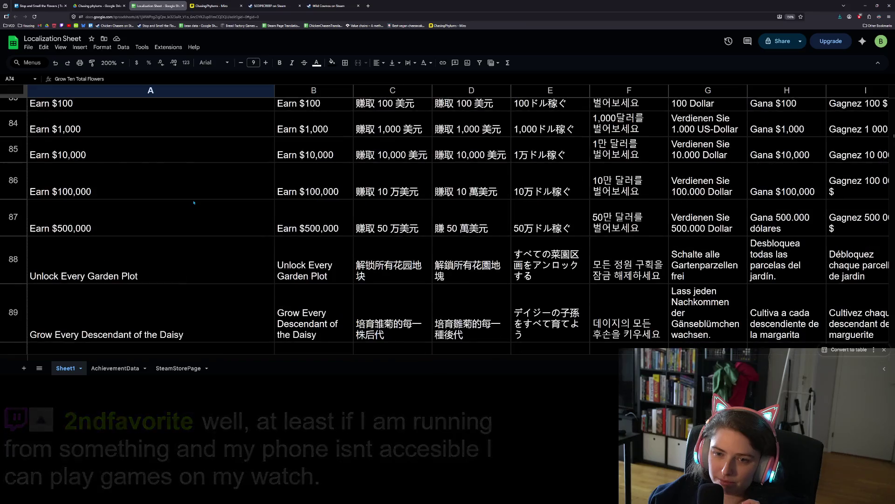
pyautogui.scroll(-4, 194, 203)
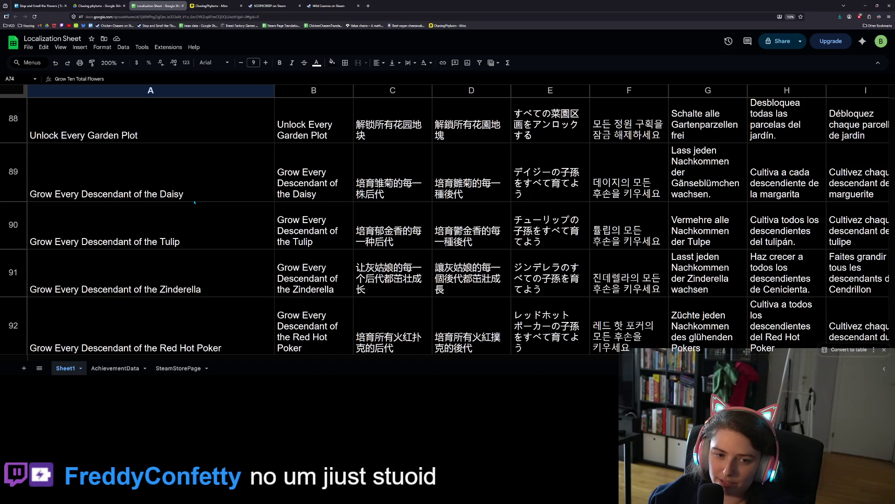
pyautogui.scroll(-5, 195, 202)
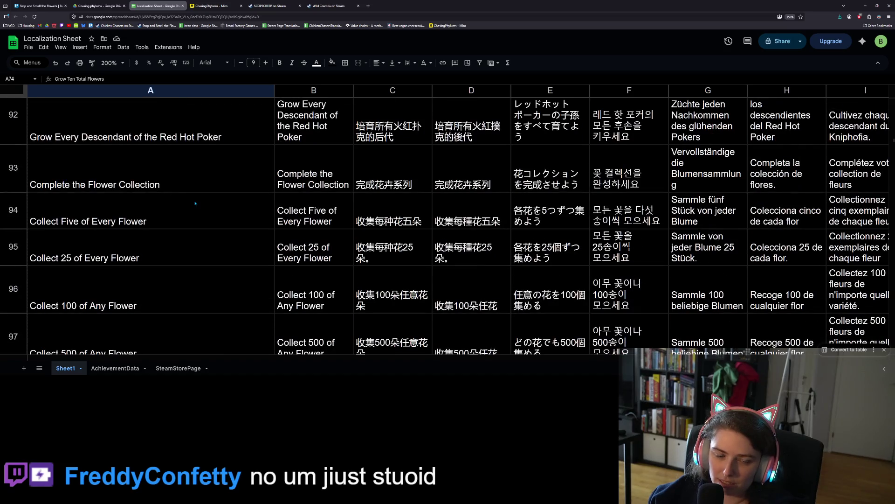
pyautogui.scroll(-10, 163, 247)
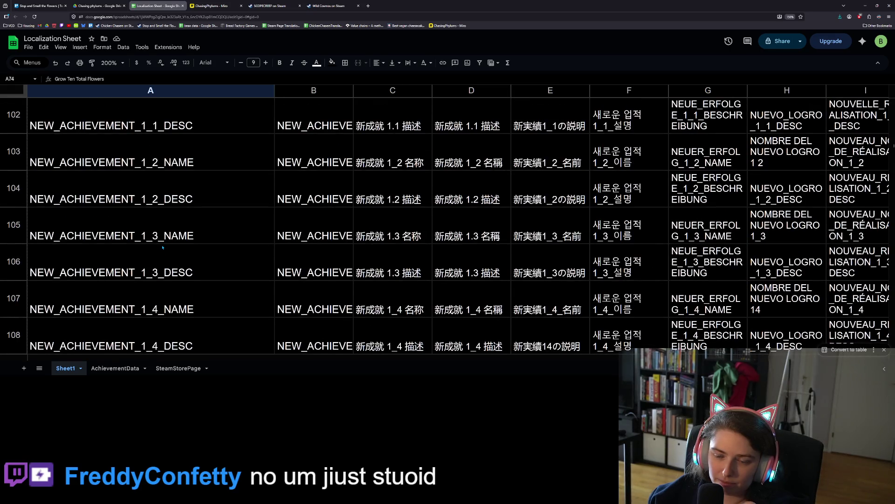
pyautogui.scroll(5, 162, 248)
pyautogui.scroll(2, 163, 248)
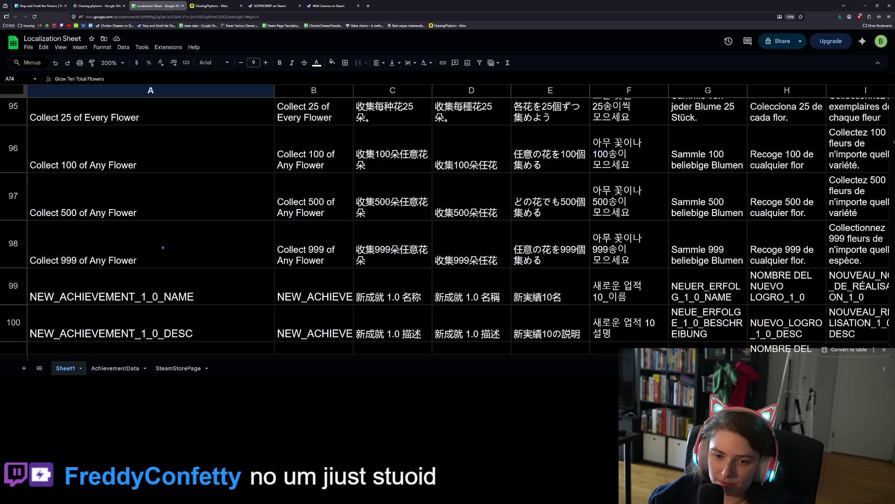
# Check the row 99 placeholder cells, then select row headers 99–148 and open their row menu
pyautogui.click(330, 290)
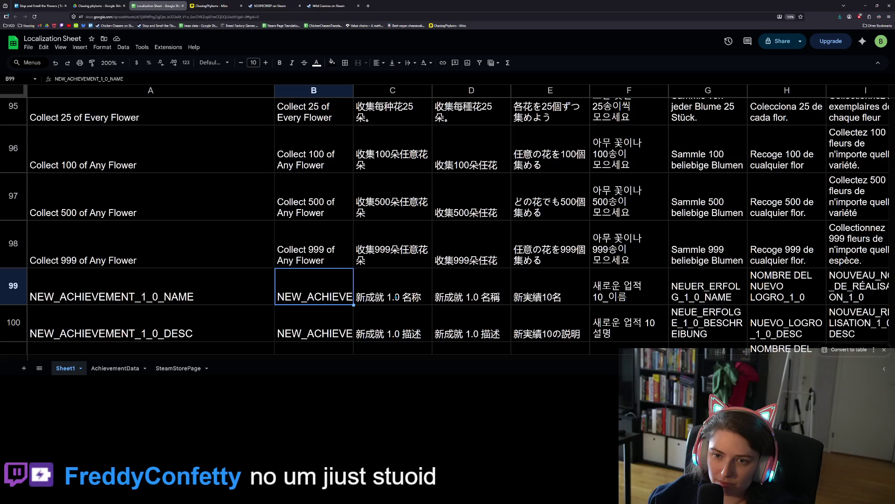
pyautogui.click(396, 297)
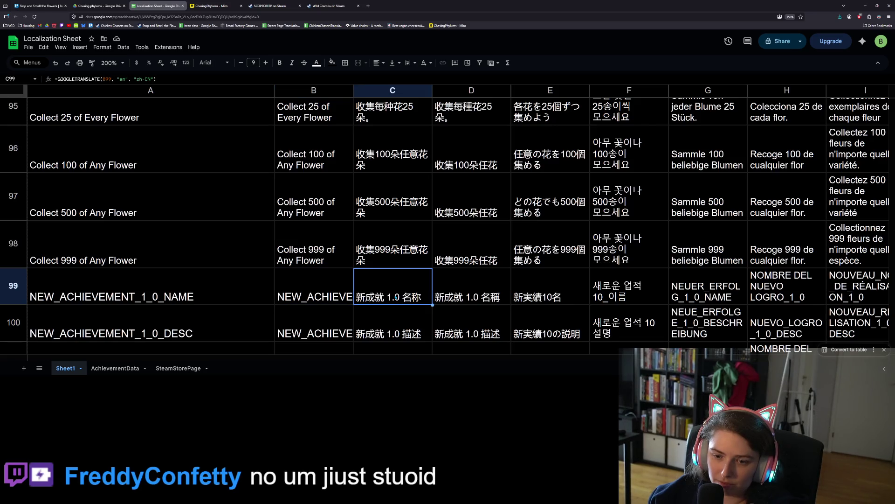
pyautogui.click(298, 300)
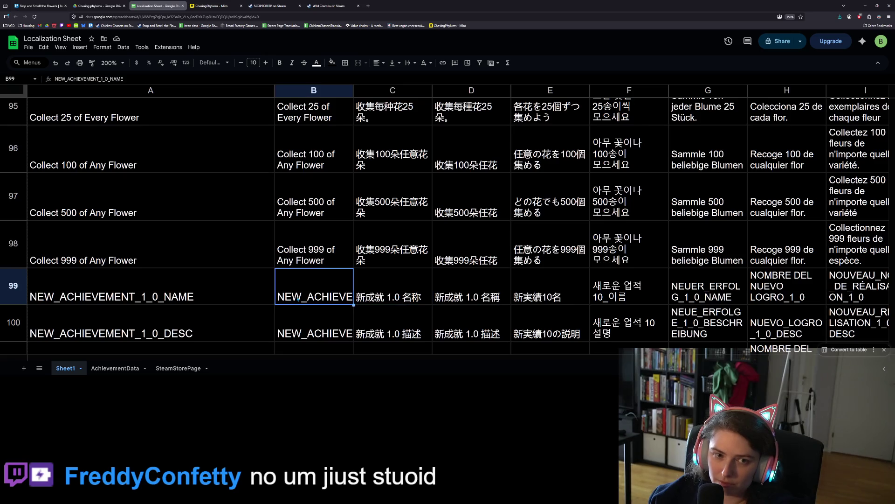
pyautogui.click(230, 293)
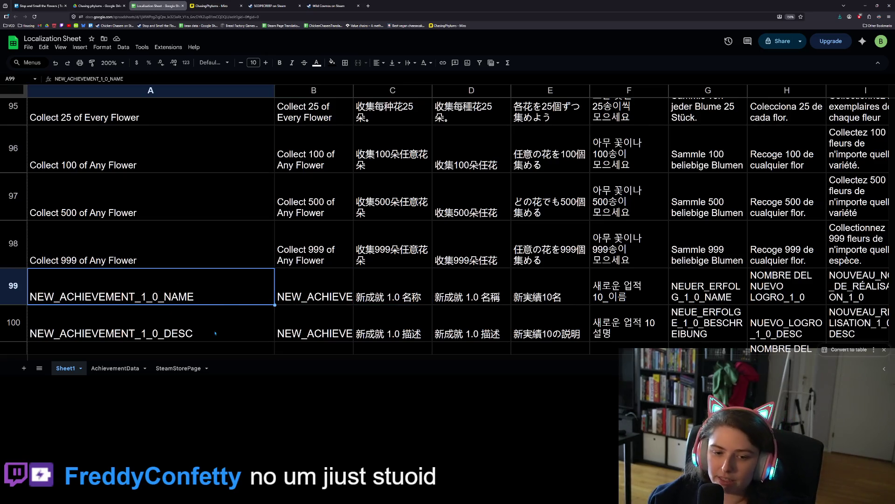
pyautogui.click(321, 298)
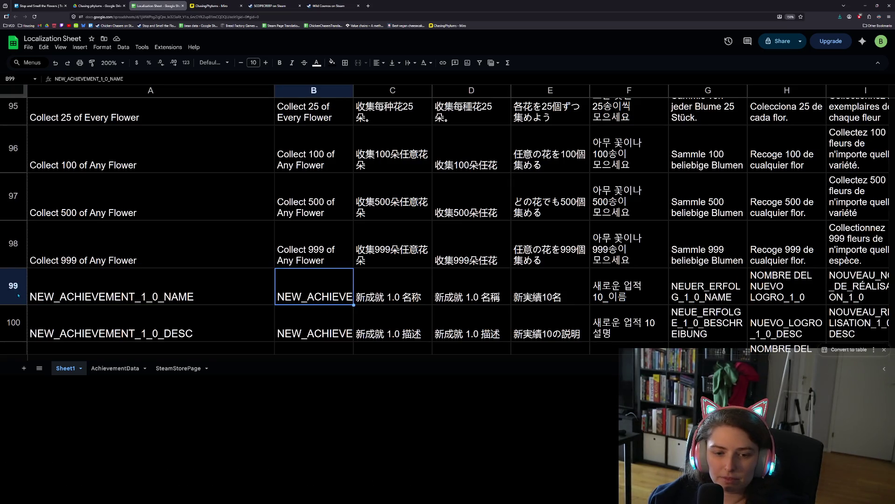
pyautogui.moveTo(13, 289)
pyautogui.mouseDown()
pyautogui.moveTo(14, 327)
pyautogui.moveTo(70, 348)
pyautogui.moveTo(152, 326)
pyautogui.moveTo(111, 327)
pyautogui.moveTo(70, 308)
pyautogui.moveTo(23, 261)
pyautogui.mouseUp()
pyautogui.rightClick(23, 260)
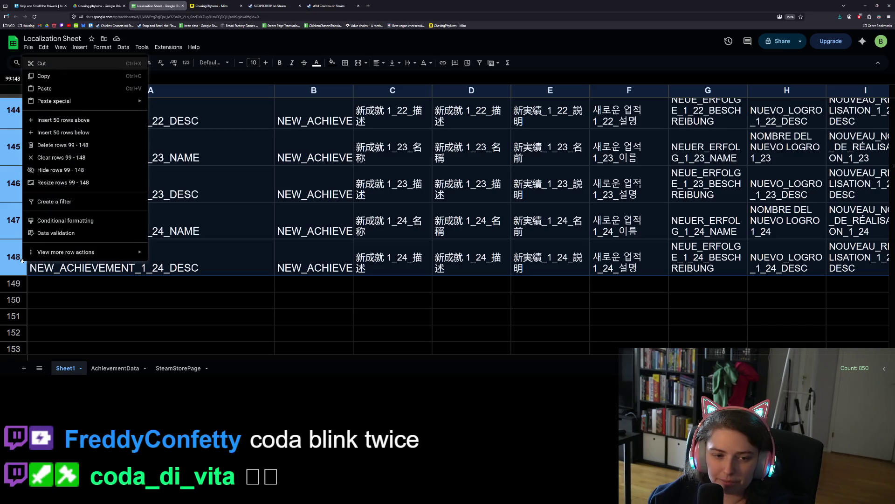
# Delete rows 99–148 and confirm row 98 'Collect 999 of Any Flower' is last
pyautogui.click(77, 145)
pyautogui.scroll(10, 202, 236)
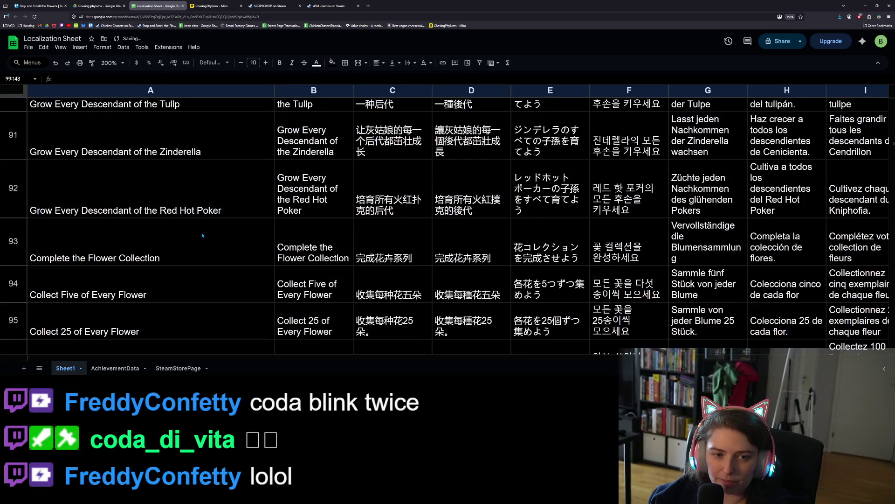
pyautogui.scroll(-5, 203, 236)
pyautogui.click(201, 237)
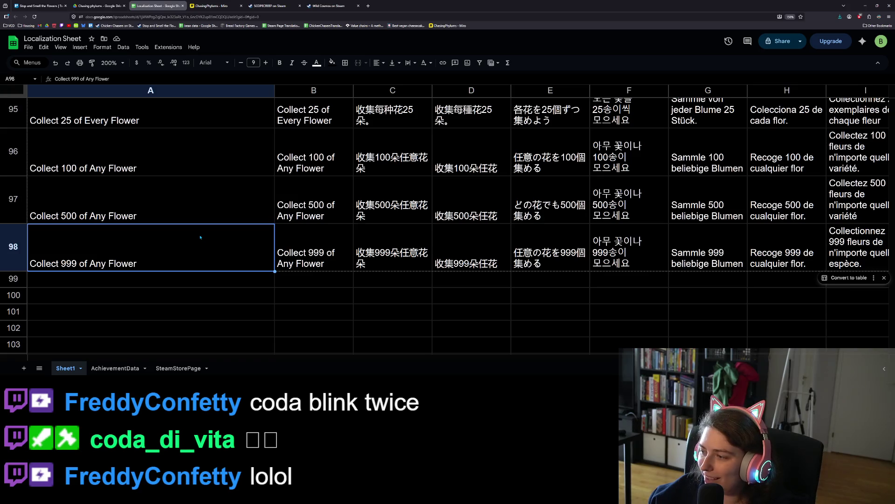
pyautogui.click(395, 278)
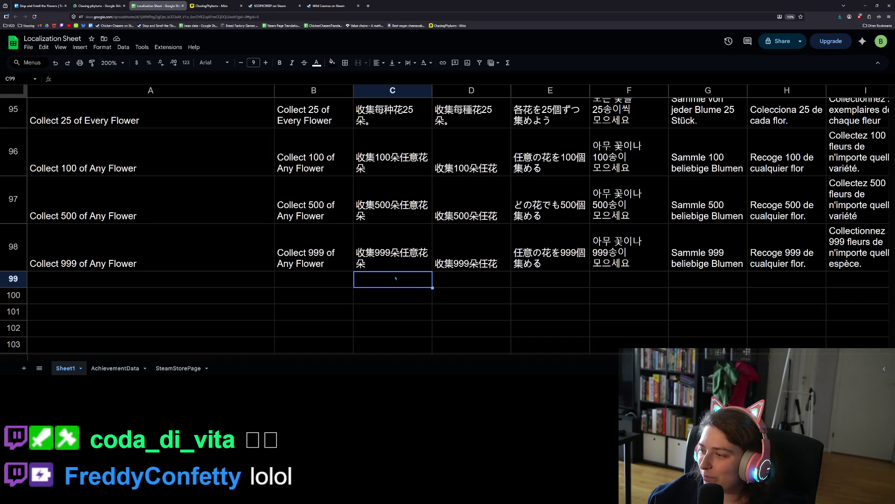
pyautogui.scroll(5, 396, 278)
pyautogui.scroll(-5, 396, 279)
pyautogui.scroll(6, 396, 280)
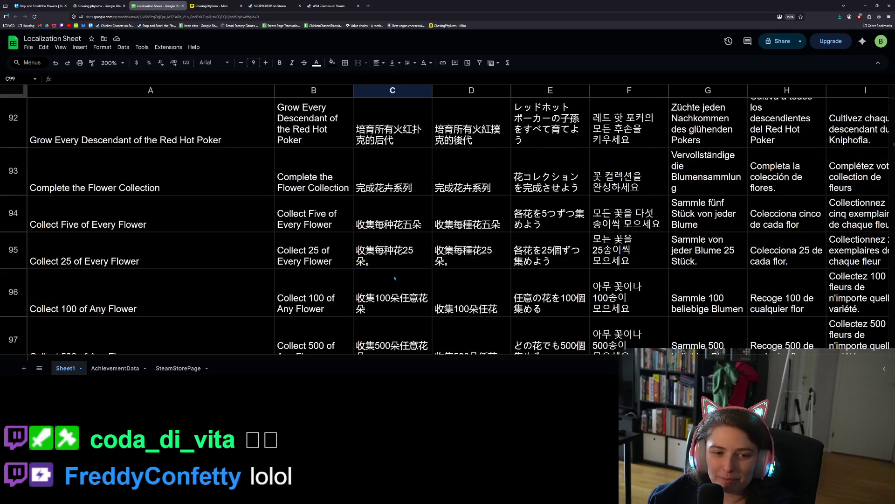
pyautogui.scroll(-5, 395, 278)
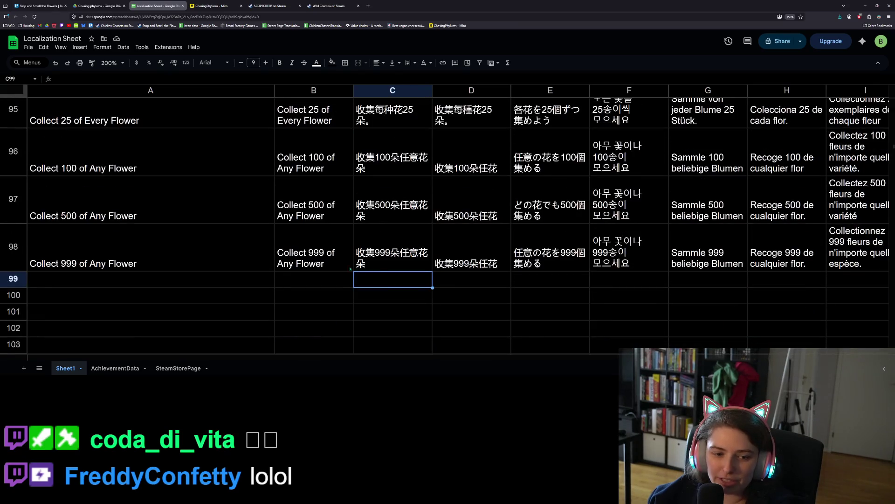
pyautogui.scroll(15, 135, 264)
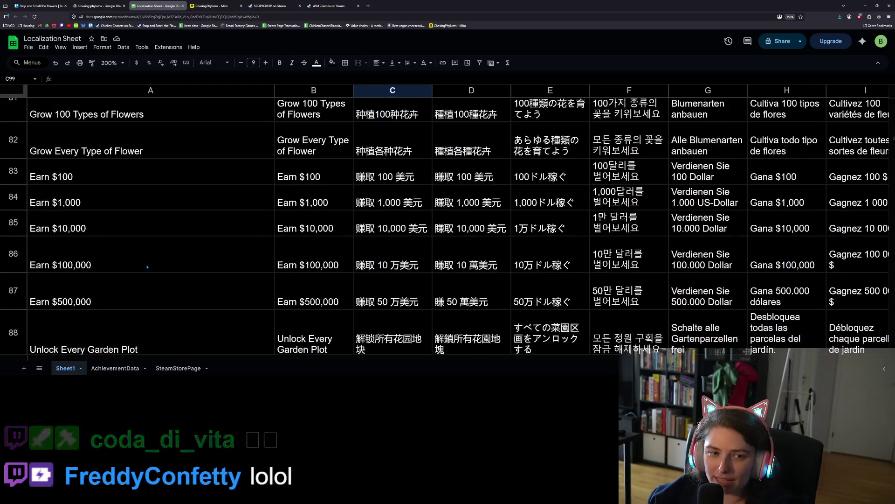
pyautogui.scroll(8, 147, 266)
pyautogui.scroll(-2, 146, 267)
pyautogui.scroll(2, 147, 267)
pyautogui.scroll(-3, 147, 267)
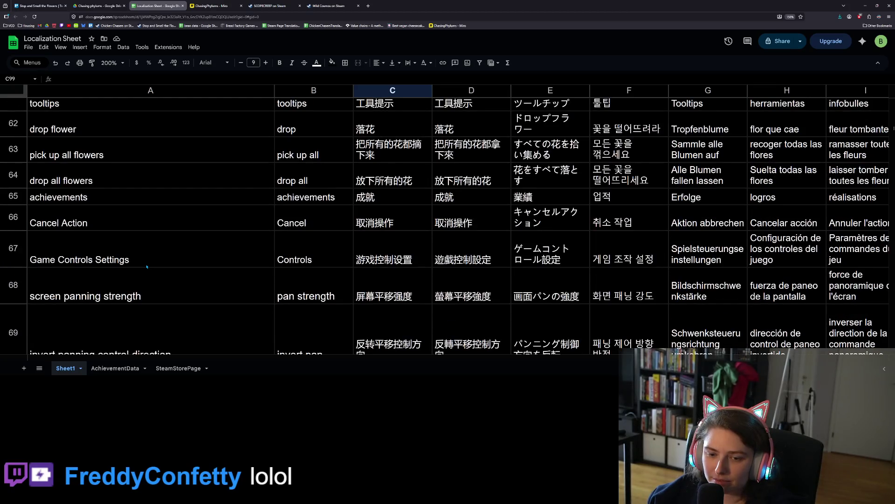
pyautogui.scroll(-5, 147, 267)
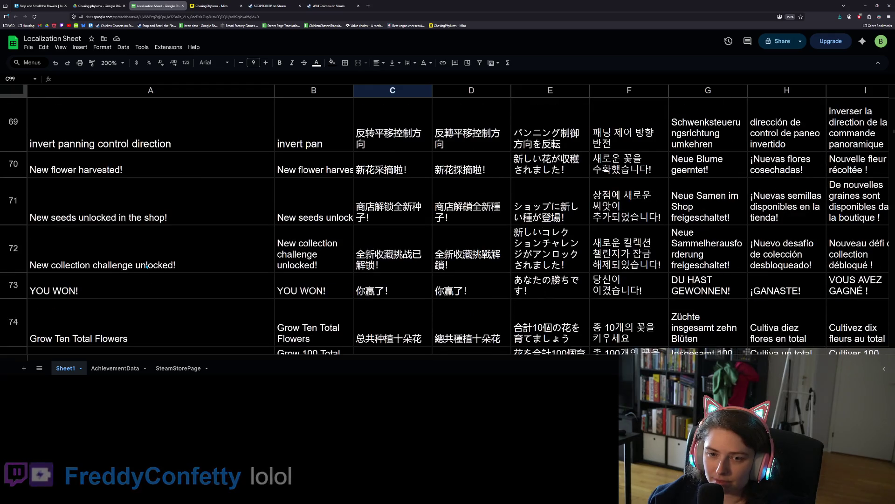
pyautogui.scroll(3, 147, 267)
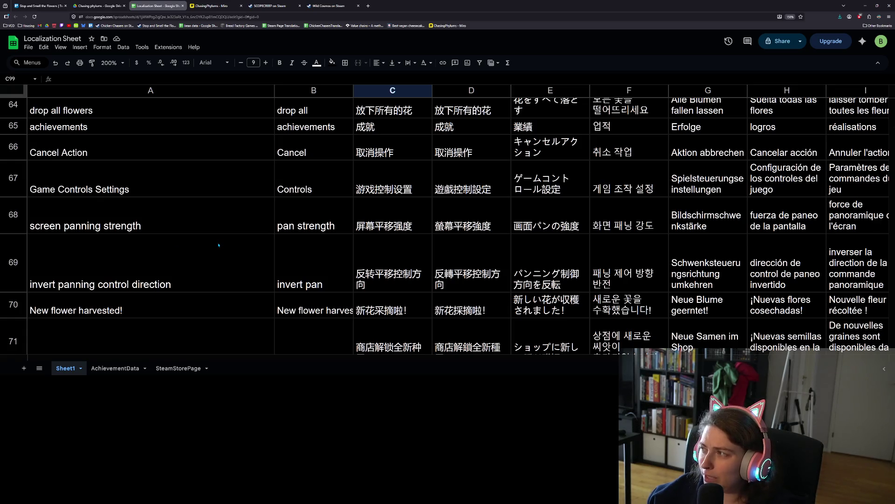
pyautogui.scroll(-2, 260, 252)
pyautogui.scroll(10, 260, 252)
pyautogui.scroll(10, 260, 251)
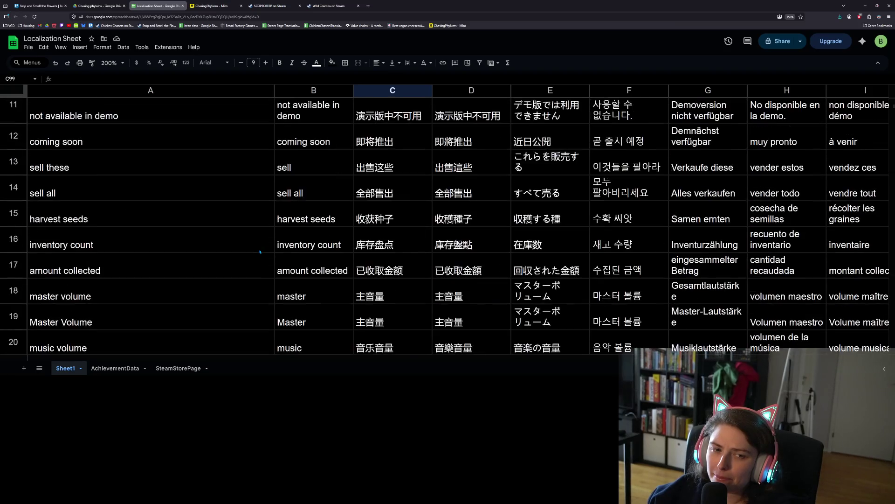
pyautogui.scroll(4, 260, 252)
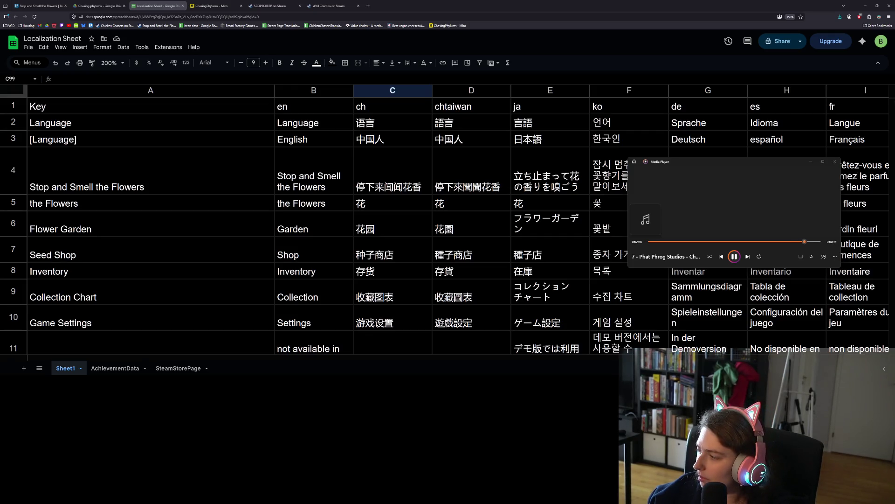
# Browse File Explorer to ineedmusic > Easy Listening Vol2 > Loop and select its eight tracks
pyautogui.hotkey('alt', 'Tab')
pyautogui.moveTo(607, 110); pyautogui.dragTo(433, 114)
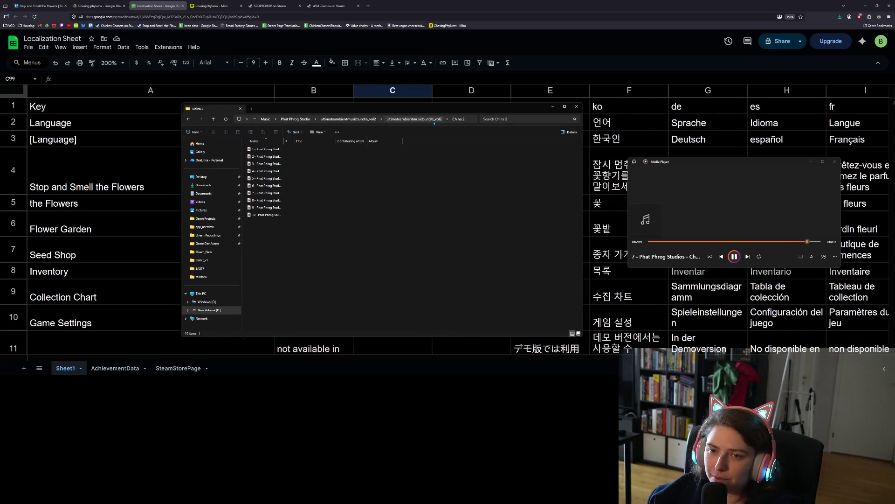
pyautogui.click(295, 119)
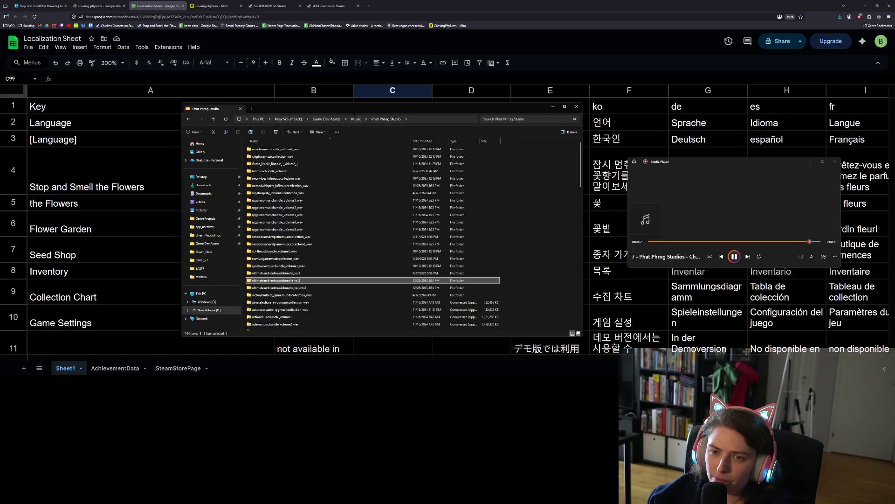
pyautogui.click(355, 119)
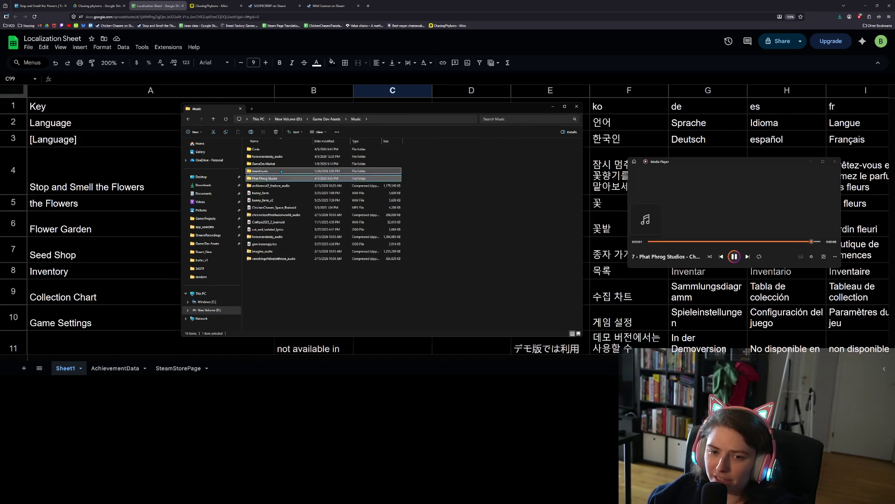
pyautogui.doubleClick(281, 172)
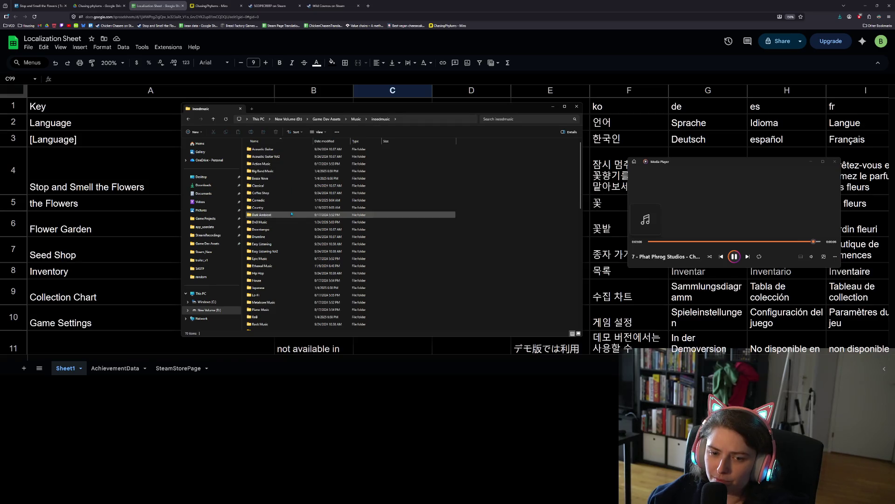
pyautogui.click(291, 252)
pyautogui.doubleClick(292, 252)
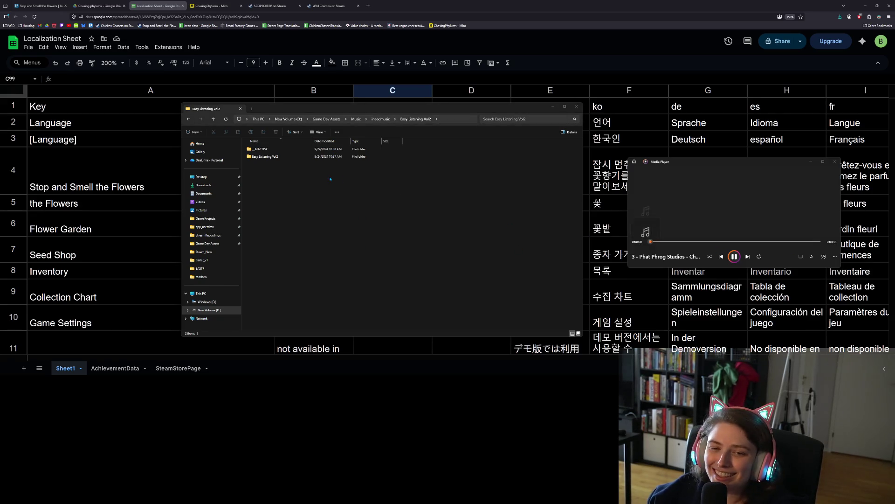
pyautogui.doubleClick(265, 156)
pyautogui.doubleClick(266, 150)
pyautogui.moveTo(291, 252); pyautogui.dragTo(271, 138)
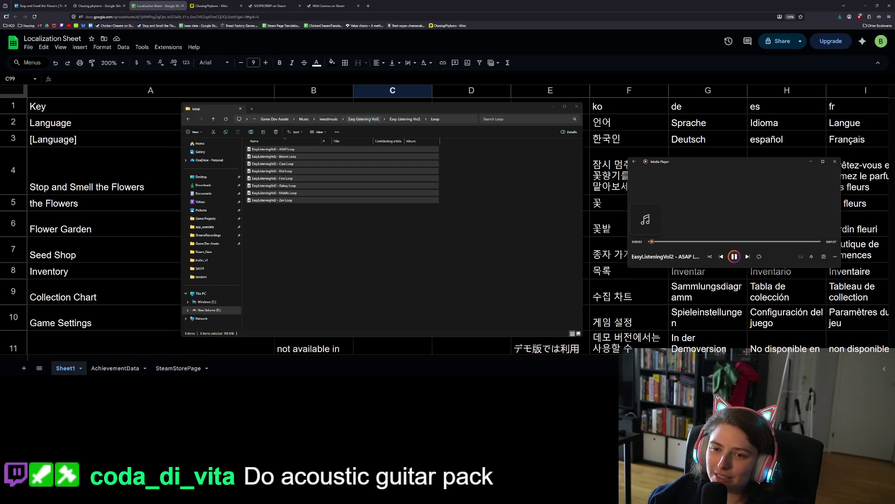
# Open Acoustic Guitar > No Loop and play its ten tracks in Media Player
pyautogui.click(334, 119)
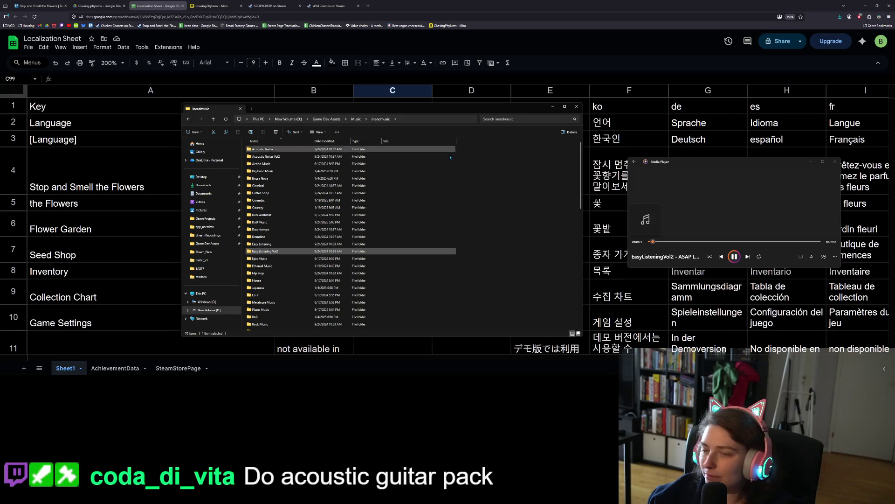
pyautogui.click(288, 150)
pyautogui.doubleClick(288, 149)
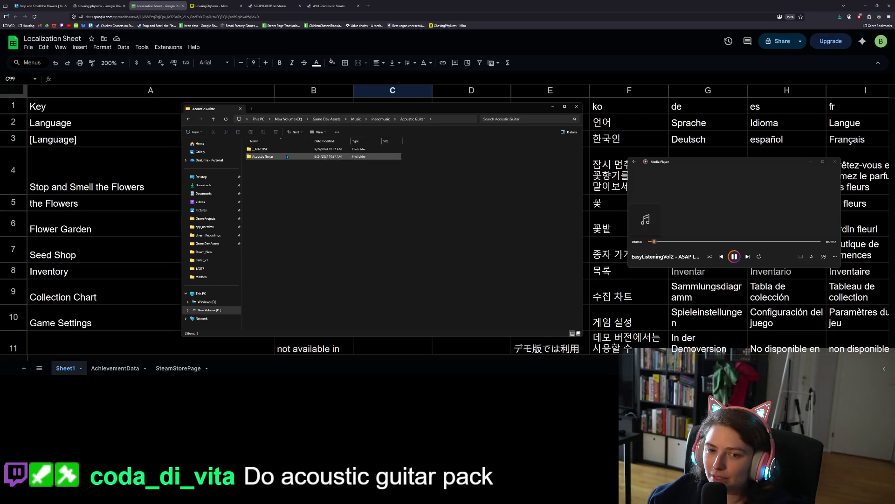
pyautogui.doubleClick(271, 157)
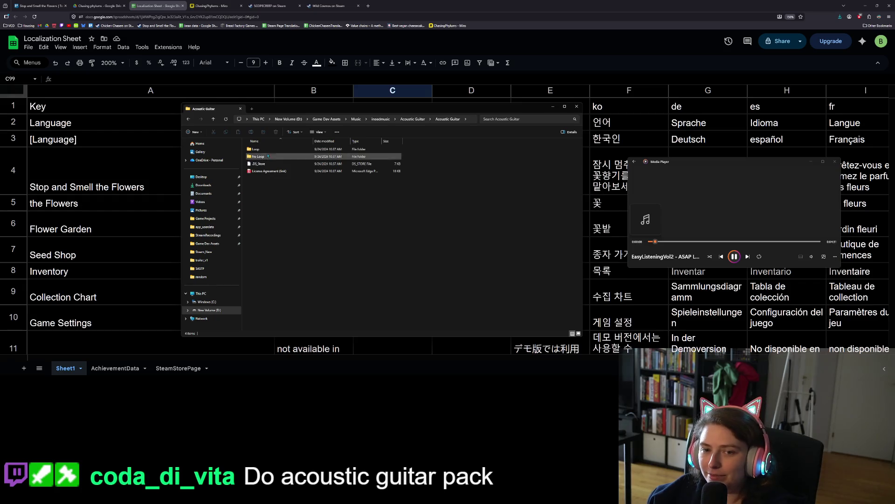
pyautogui.moveTo(288, 227); pyautogui.dragTo(277, 148)
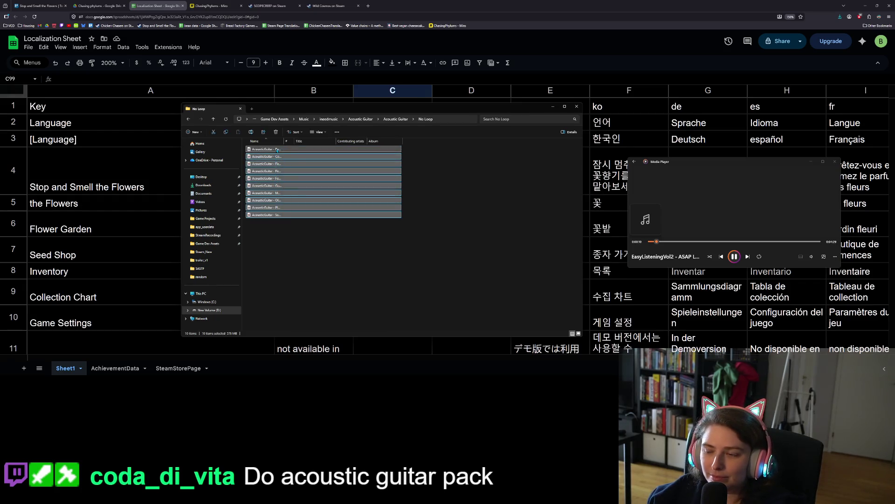
pyautogui.click(703, 229)
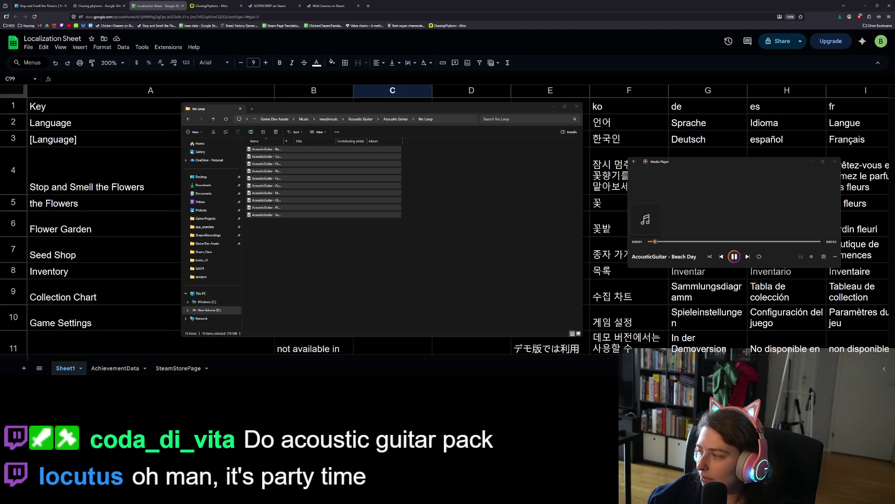
# Adjust the playback volume, clear the file selection, and minimize File Explorer
pyautogui.click(812, 257)
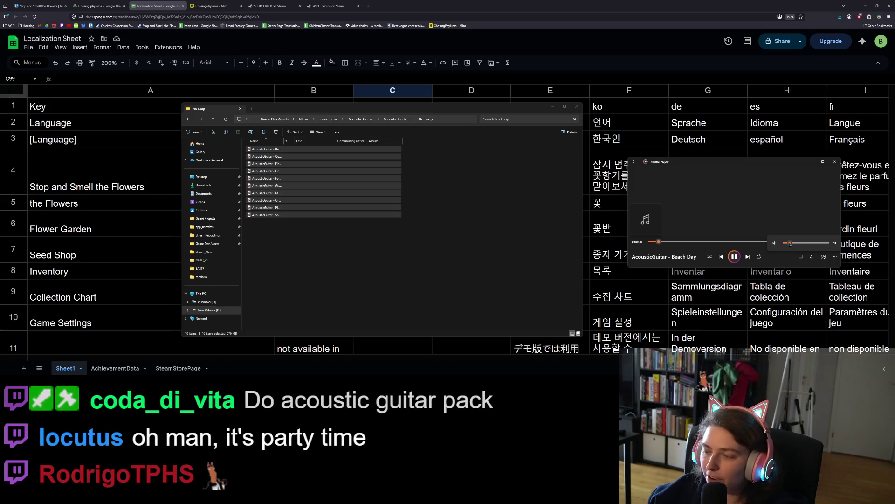
pyautogui.click(773, 175)
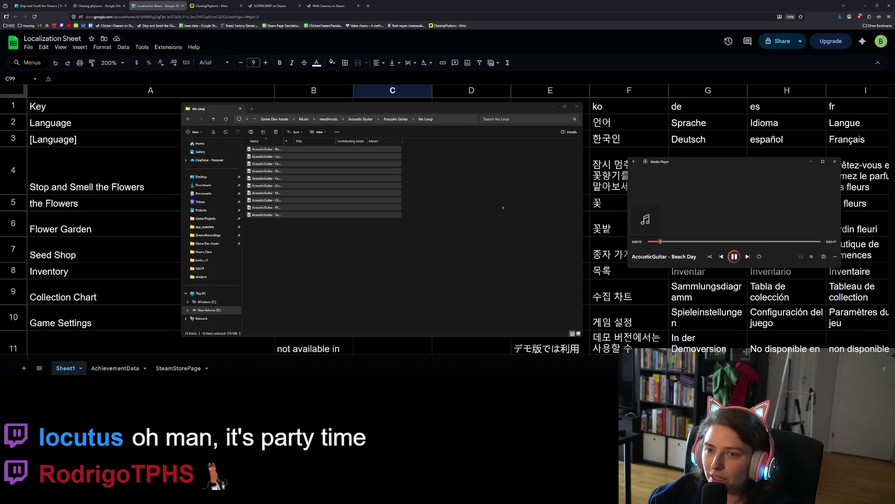
pyautogui.click(537, 187)
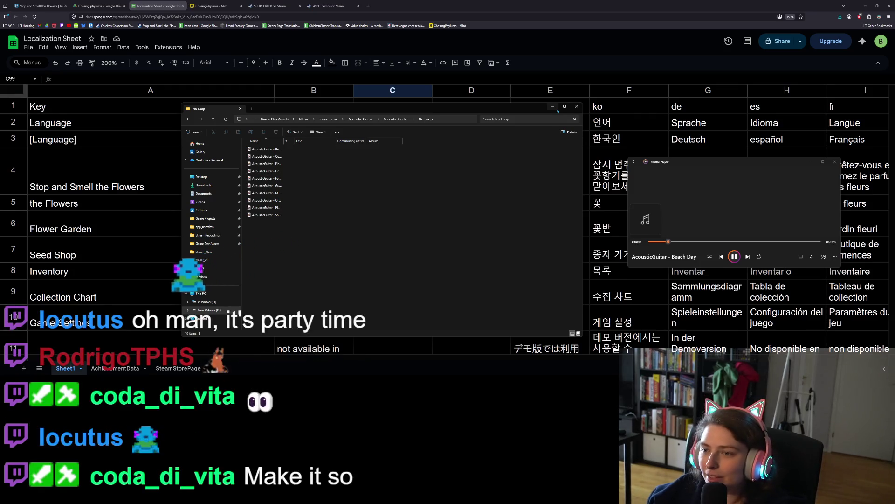
pyautogui.click(553, 107)
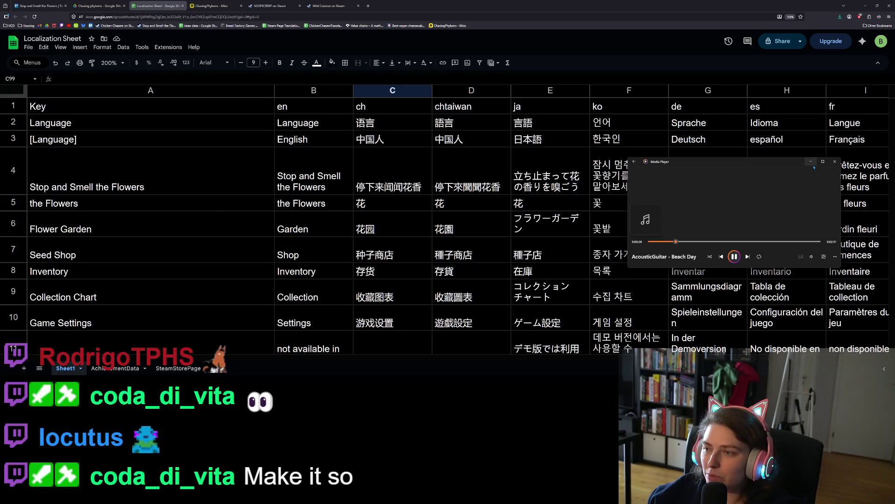
# Minimize the Media Player window to uncover the localization sheet
pyautogui.click(815, 168)
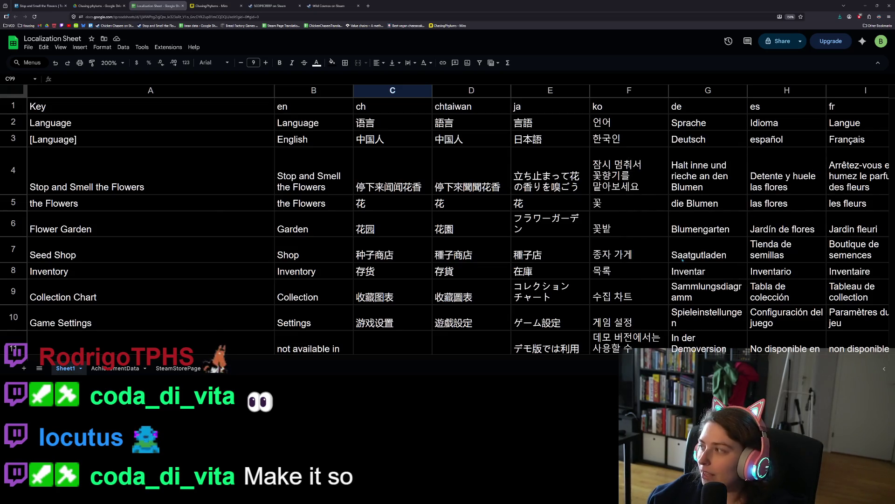
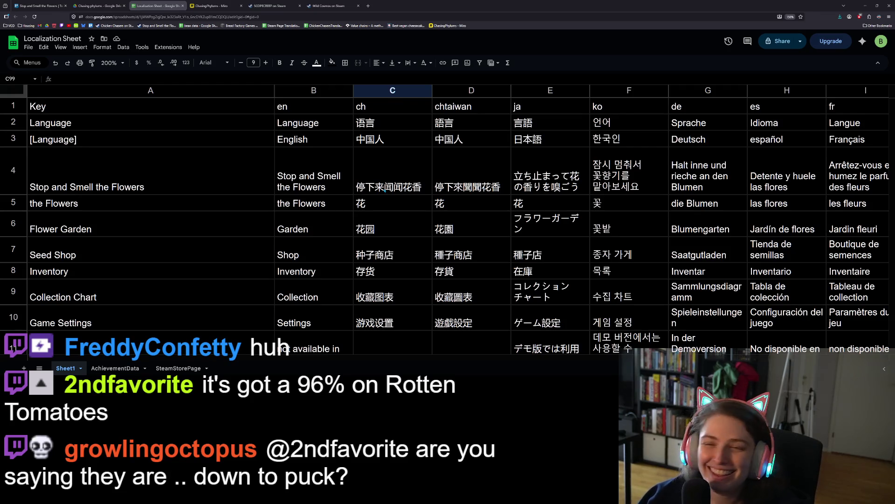
# Review the AchievementData and SteamStorePage sheets, including the Grow Five Types of Flowers entry
pyautogui.scroll(-3, 196, 233)
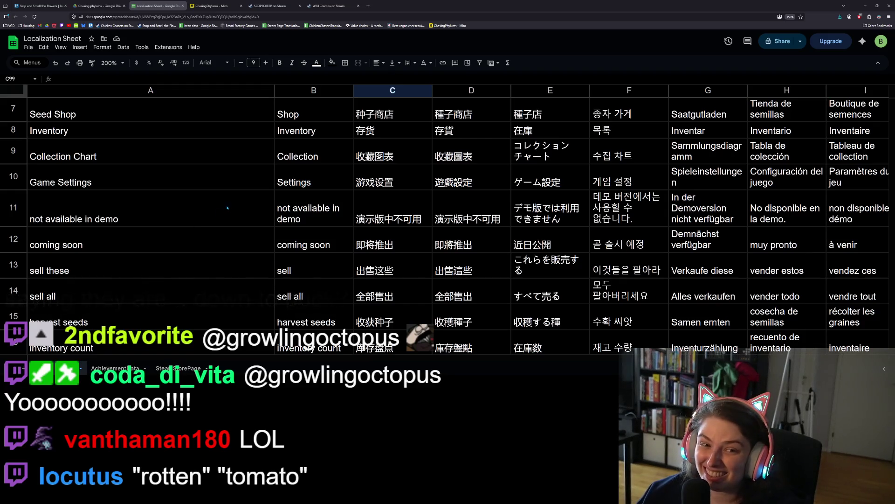
pyautogui.scroll(-5, 217, 215)
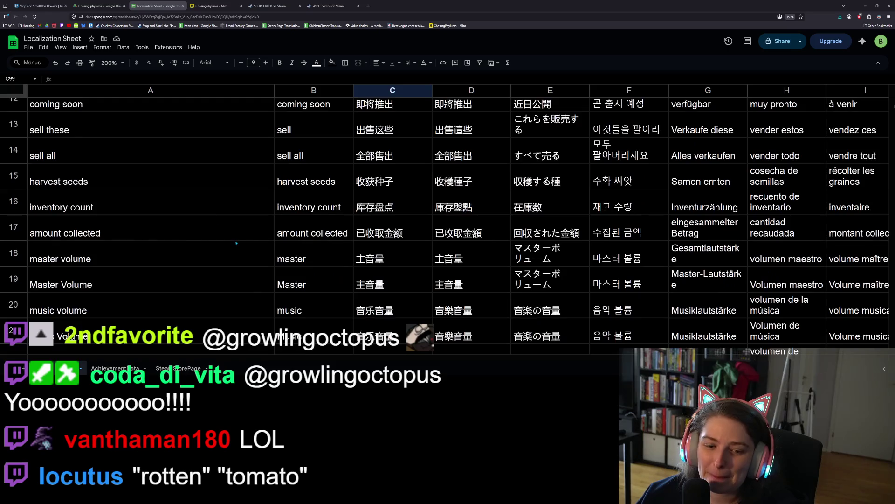
pyautogui.click(122, 368)
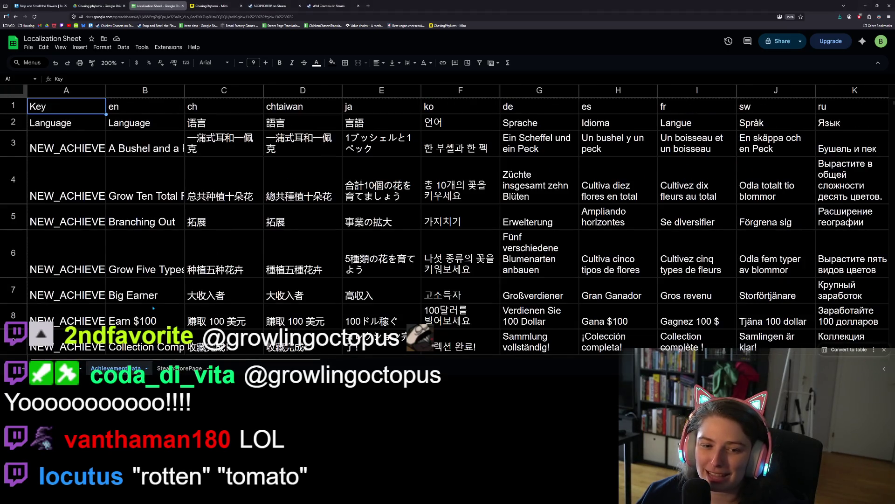
pyautogui.click(157, 233)
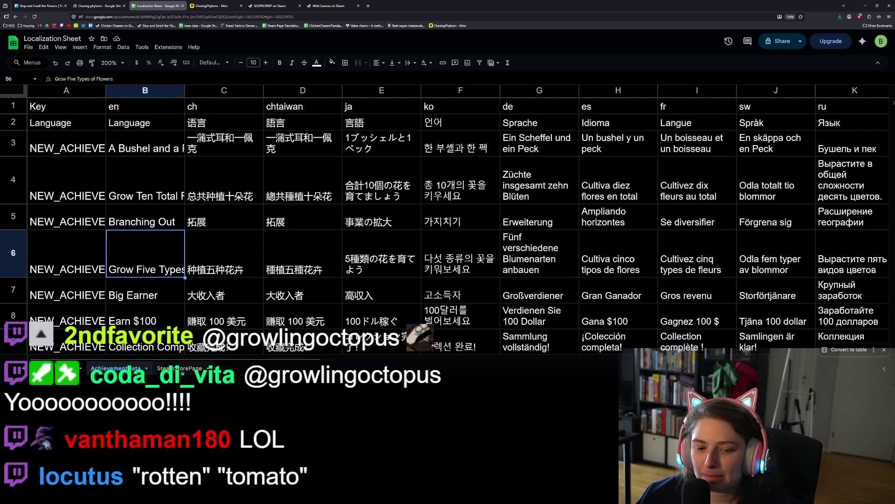
pyautogui.click(178, 368)
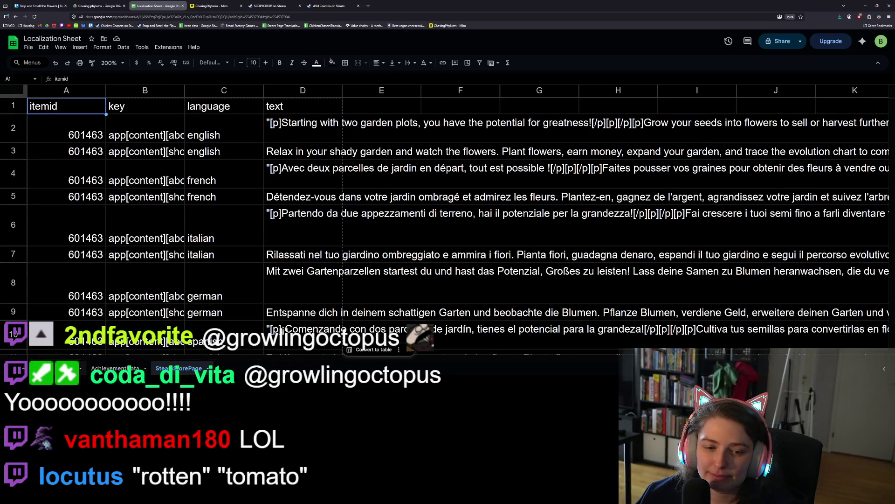
# Return to Sheet1 and snap the browser window to the right half of the screen
pyautogui.click(52, 368)
pyautogui.scroll(5, 246, 289)
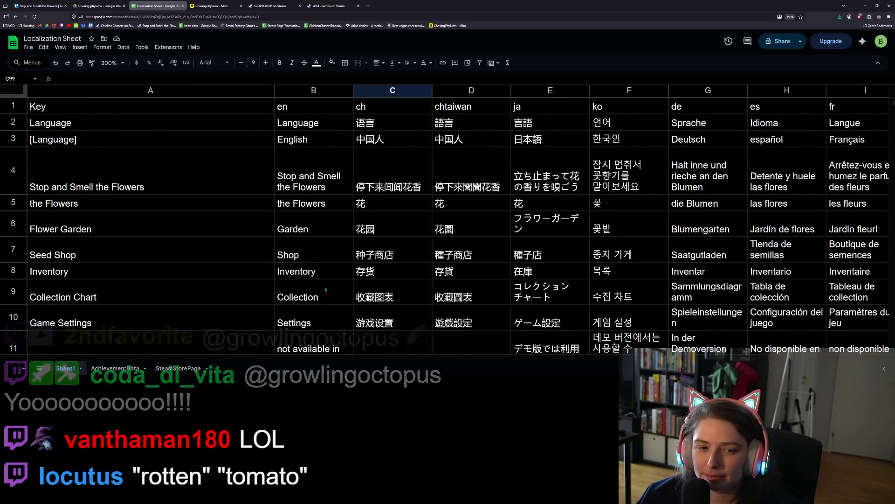
pyautogui.scroll(-4, 326, 290)
pyautogui.scroll(1, 325, 290)
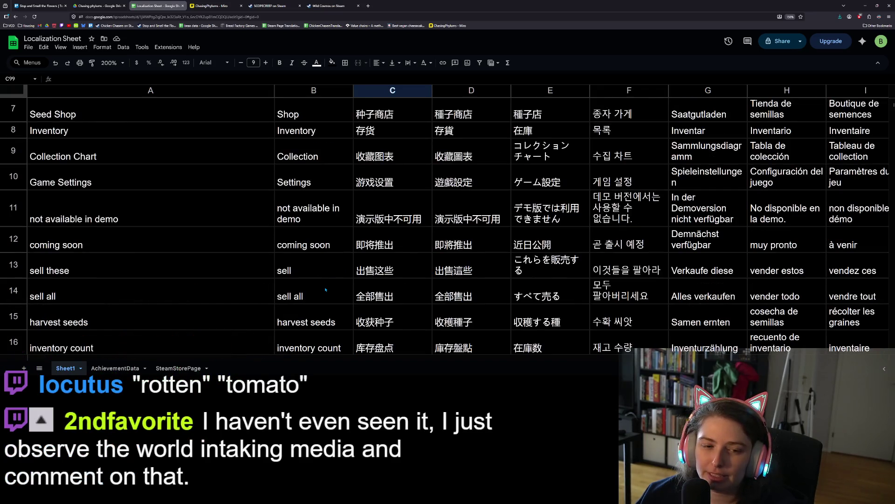
pyautogui.scroll(-5, 325, 290)
pyautogui.scroll(10, 326, 290)
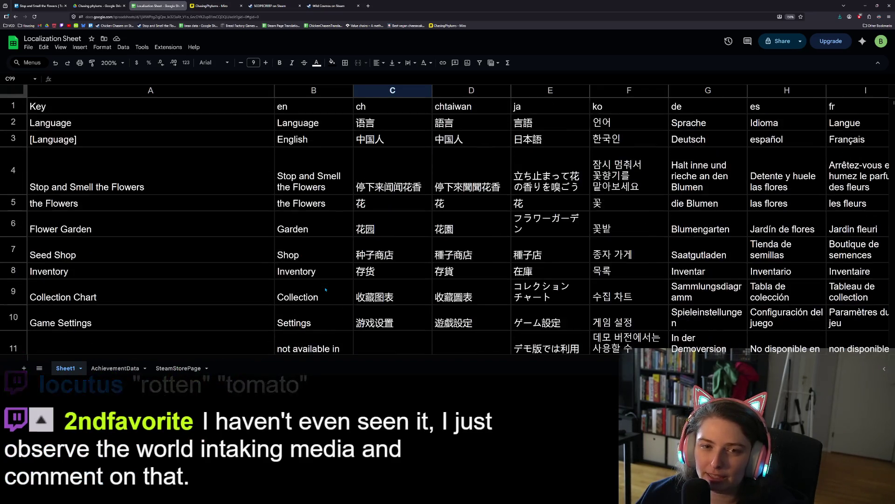
pyautogui.press('super+Right')
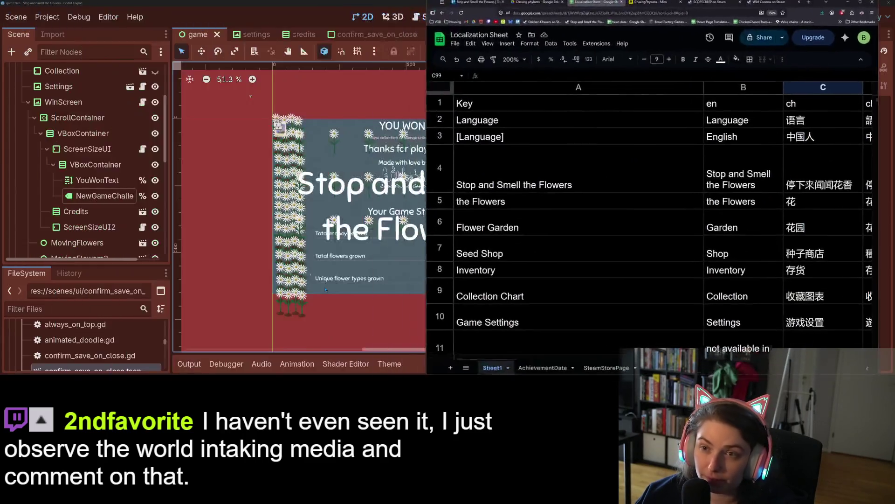
# Snap Godot to the left half, then narrow the spreadsheet window and column A
pyautogui.click(381, 176)
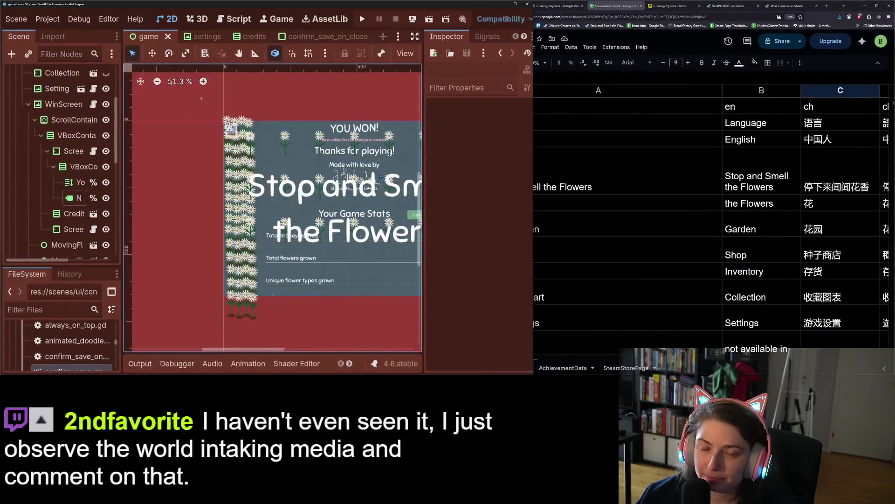
pyautogui.scroll(-3, 169, 188)
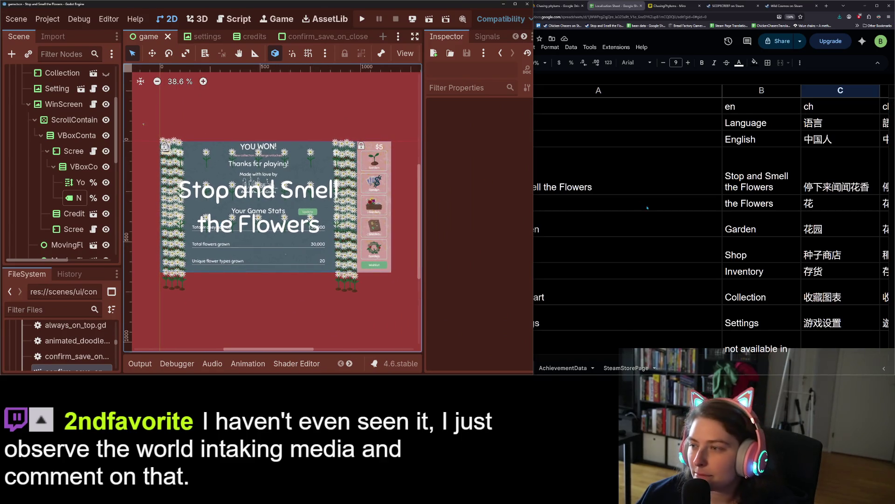
pyautogui.click(601, 203)
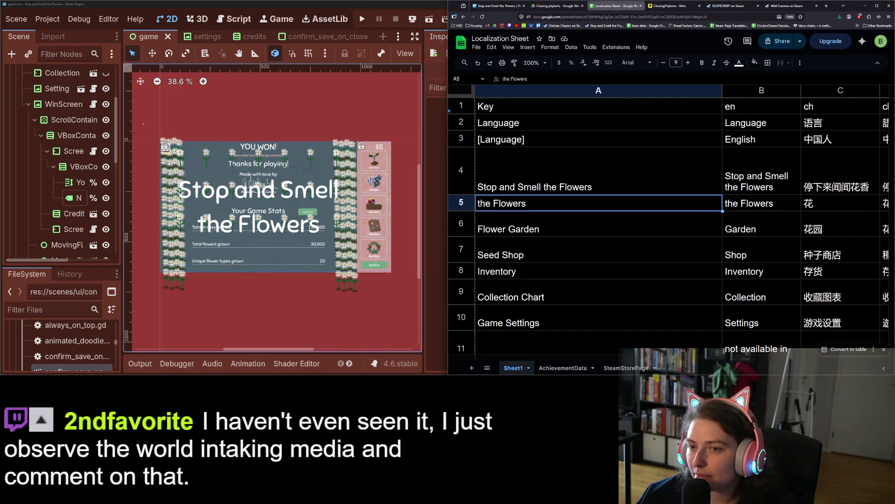
pyautogui.moveTo(447, 112)
pyautogui.mouseDown()
pyautogui.moveTo(532, 110)
pyautogui.moveTo(523, 110)
pyautogui.mouseUp()
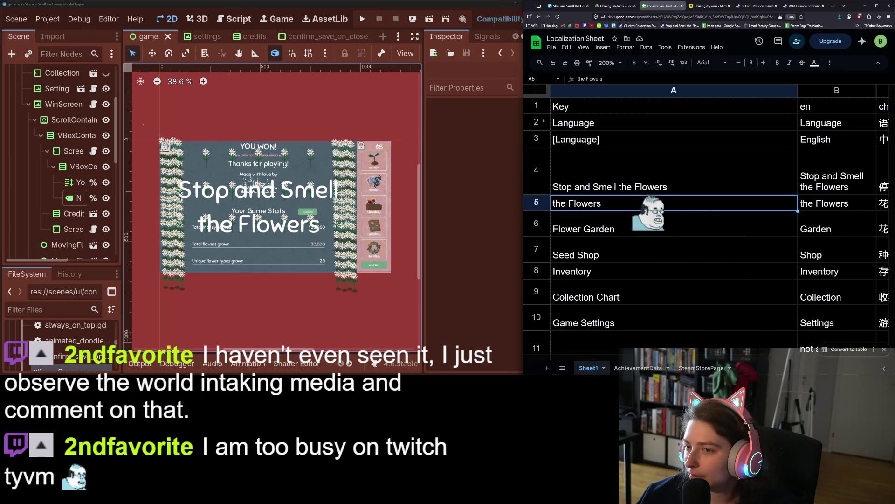
pyautogui.moveTo(524, 109); pyautogui.dragTo(533, 108)
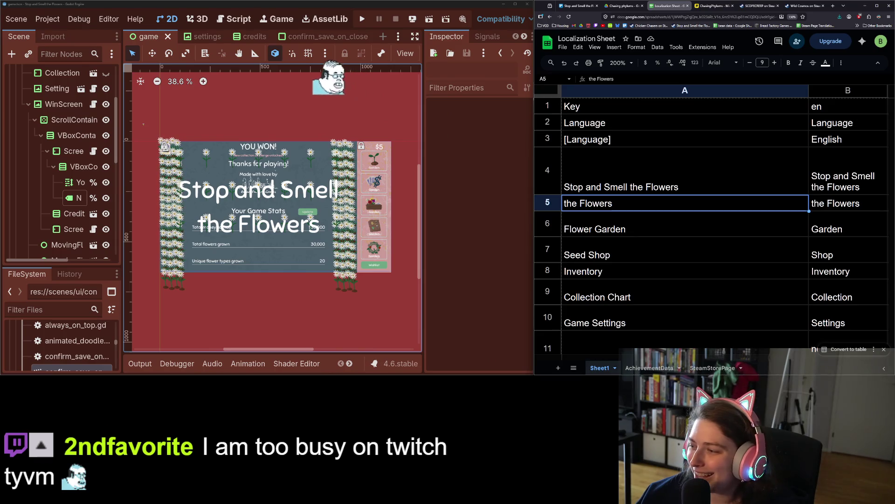
pyautogui.moveTo(808, 90); pyautogui.dragTo(778, 94)
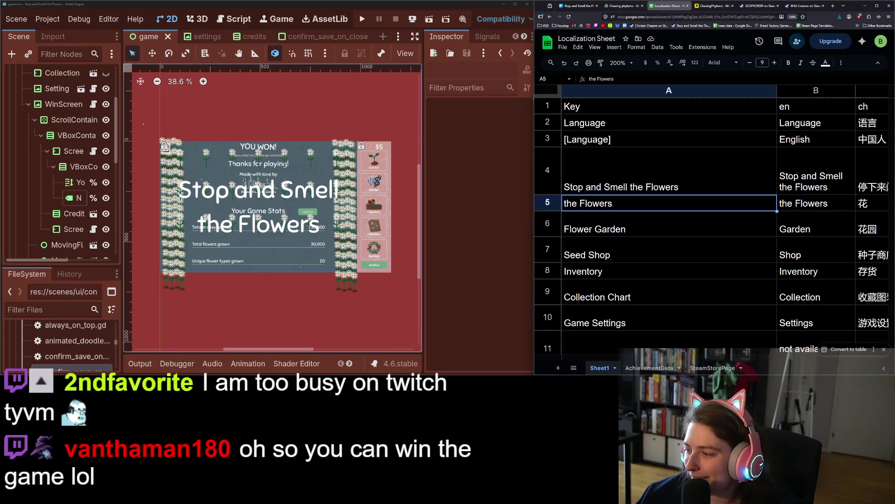
# Scroll the sheet down to the Made with love by entry in row 41
pyautogui.scroll(-10, 735, 297)
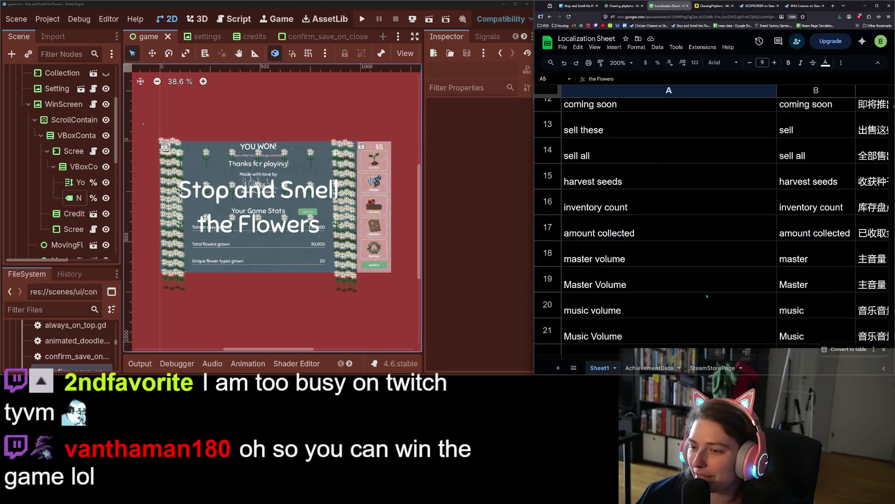
pyautogui.scroll(-5, 719, 307)
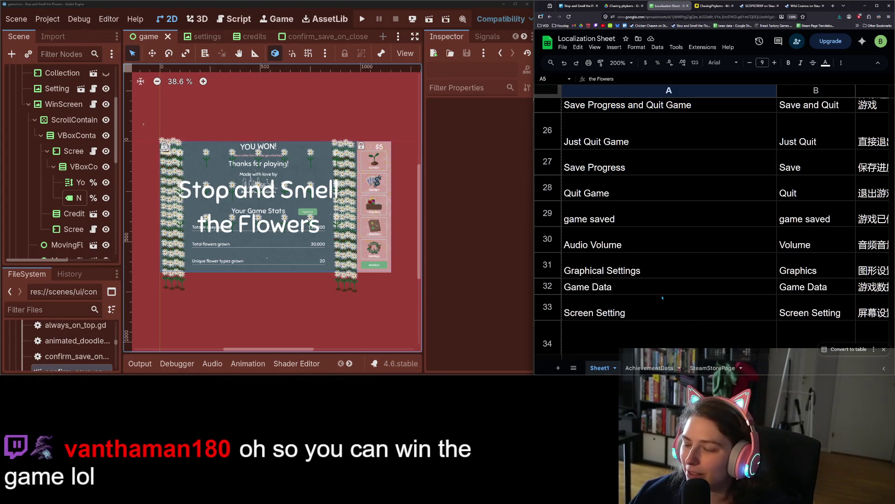
pyautogui.scroll(-2, 662, 291)
pyautogui.scroll(-5, 663, 291)
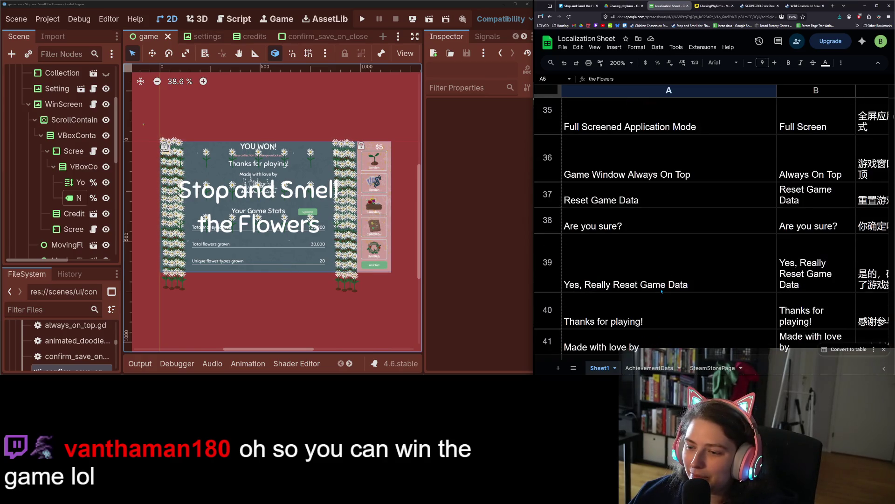
pyautogui.scroll(-3, 662, 291)
pyautogui.click(612, 198)
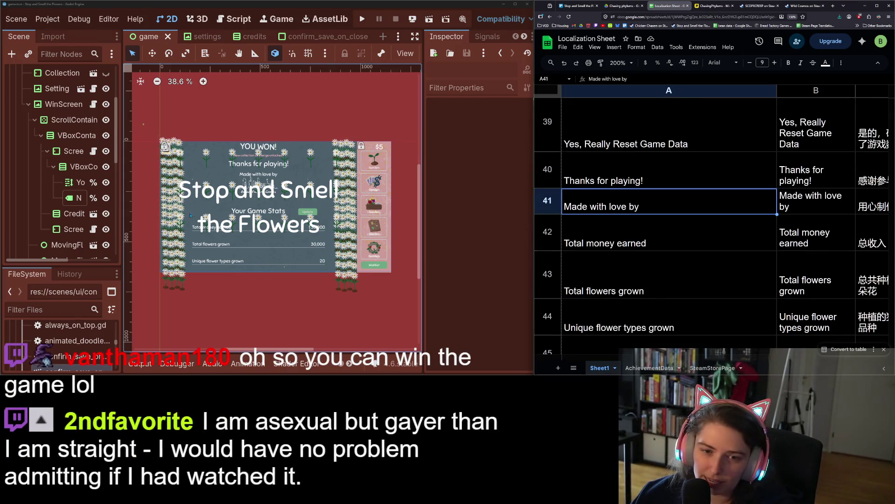
# Select the win screen's YouWonText node in the Godot Scene dock
pyautogui.click(132, 190)
pyautogui.scroll(3, 51, 175)
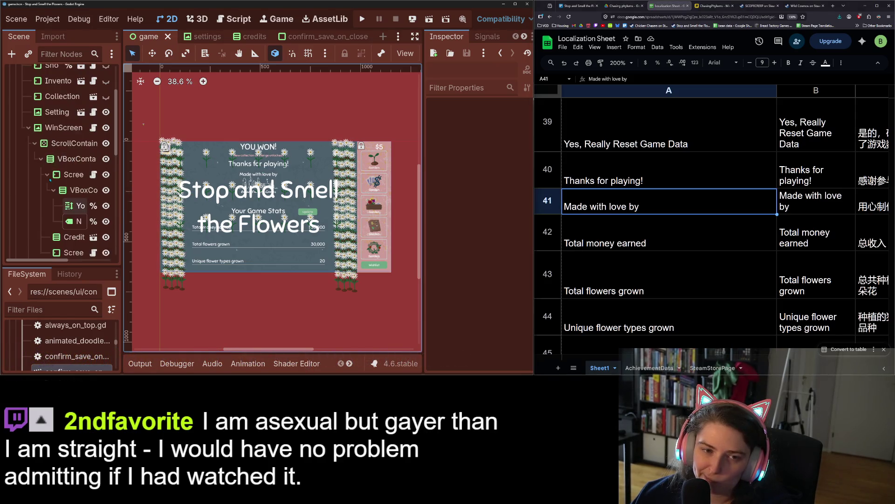
pyautogui.scroll(-2, 51, 174)
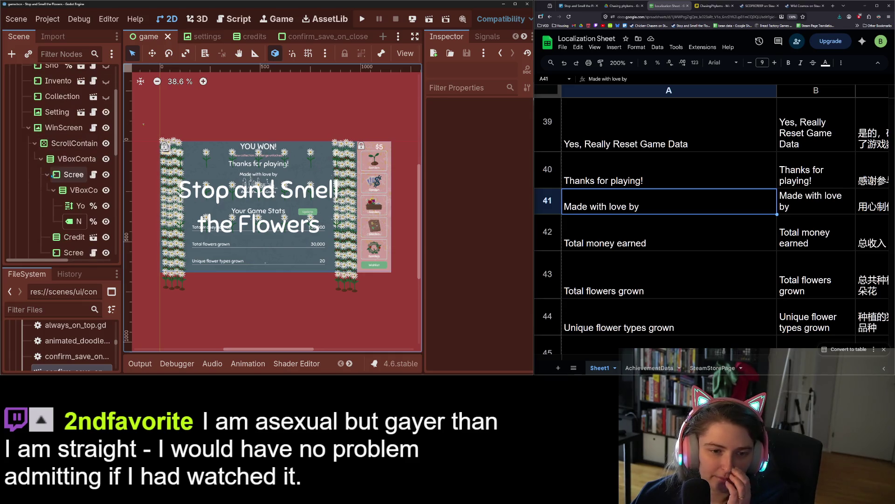
pyautogui.click(70, 206)
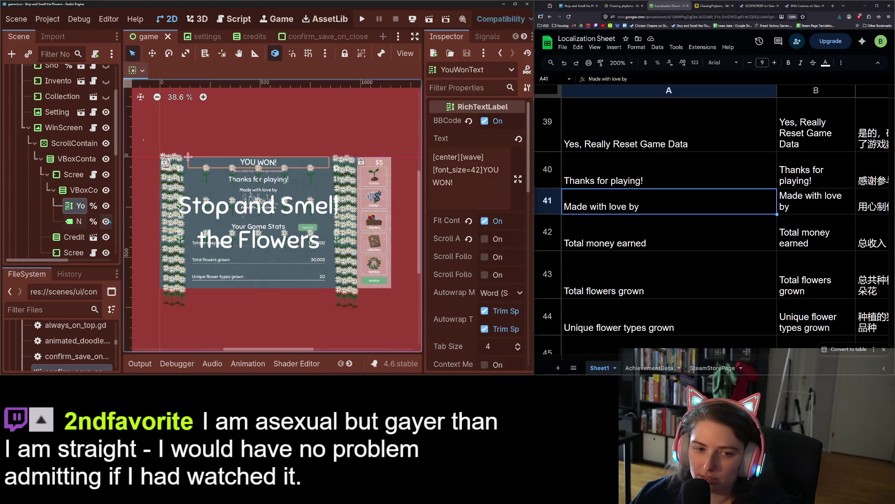
# Open screen_size_ui.gd and select NewGameChallengeLbl to view its text
pyautogui.click(93, 174)
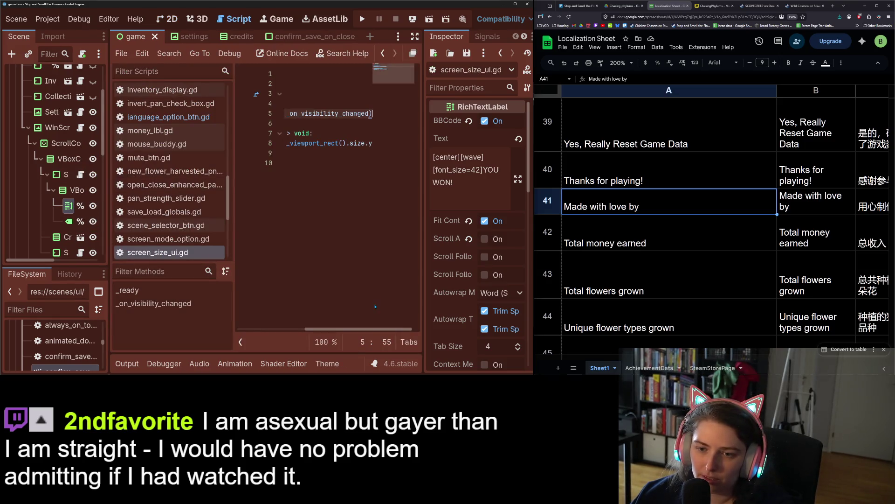
pyautogui.hscroll(-3, 255, 313)
pyautogui.moveTo(298, 328)
pyautogui.mouseDown()
pyautogui.moveTo(366, 328)
pyautogui.moveTo(299, 329)
pyautogui.mouseUp()
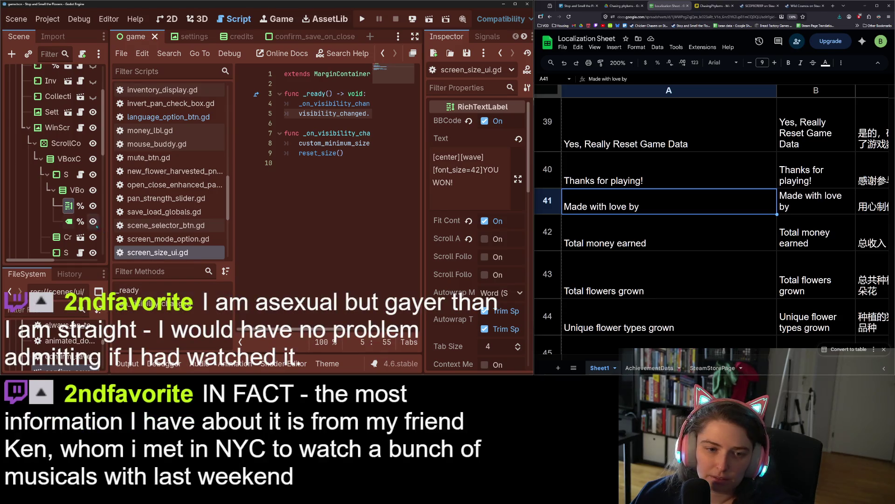
pyautogui.click(65, 225)
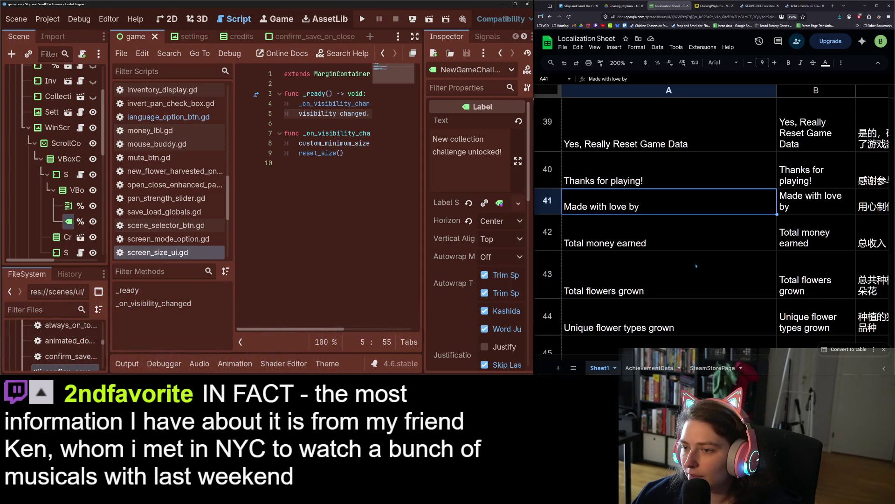
pyautogui.scroll(2, 695, 265)
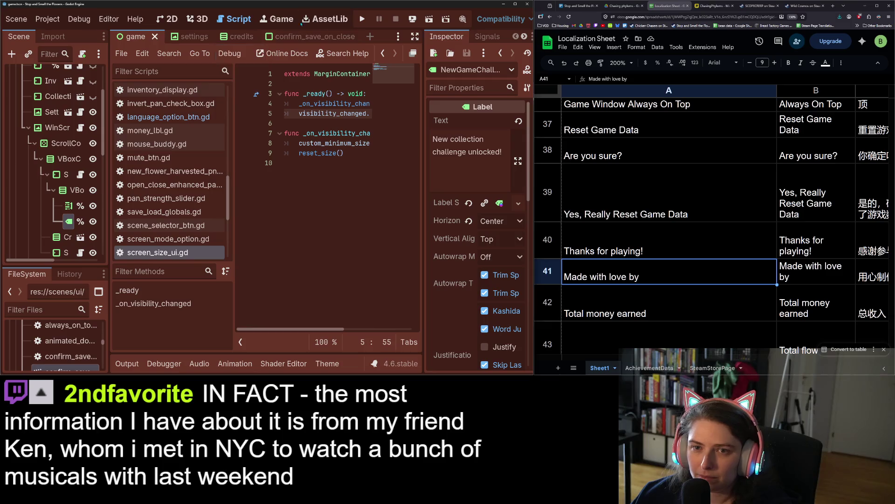
# Back in the 2D view, open the credits scene and select its Your Game Stats label
pyautogui.click(168, 20)
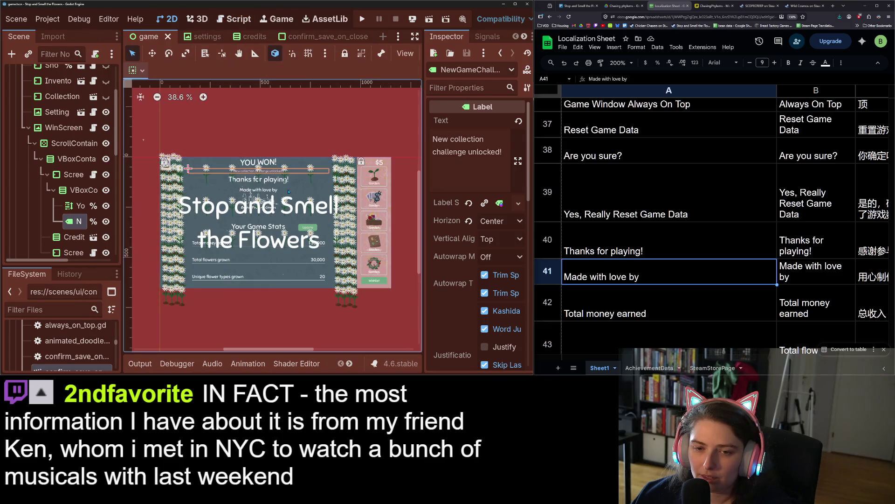
pyautogui.click(265, 191)
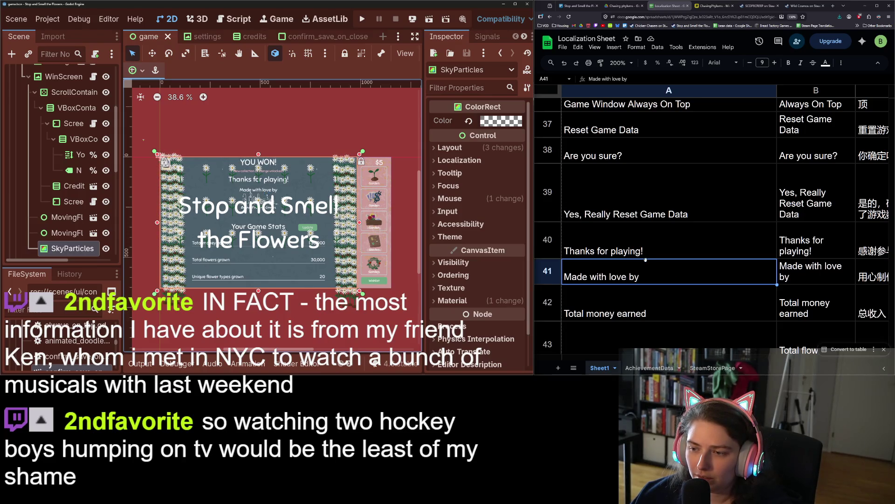
pyautogui.scroll(-2, 649, 263)
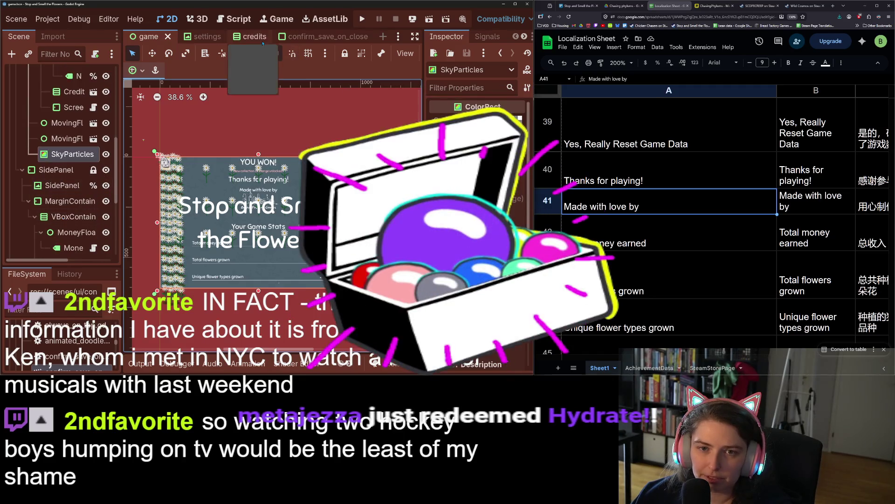
pyautogui.click(242, 37)
pyautogui.click(302, 175)
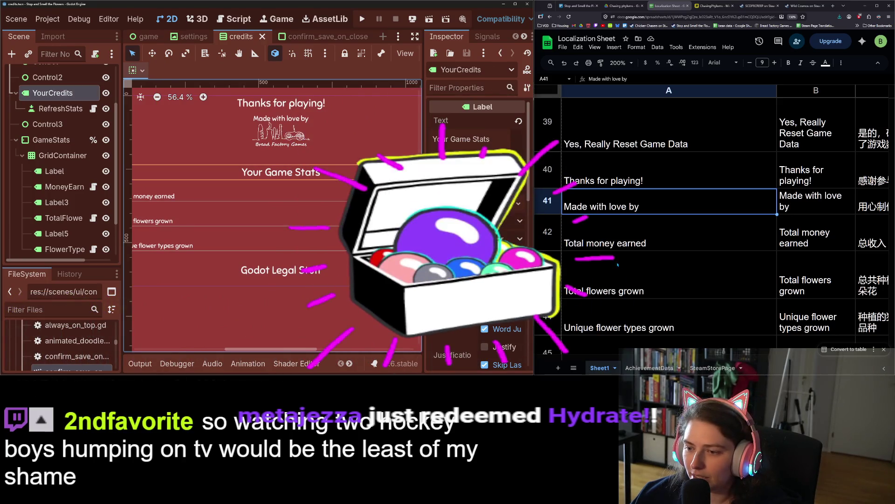
# Scroll the sheet to the credits rows like Thanks for playing! and Made with love by
pyautogui.scroll(2, 631, 290)
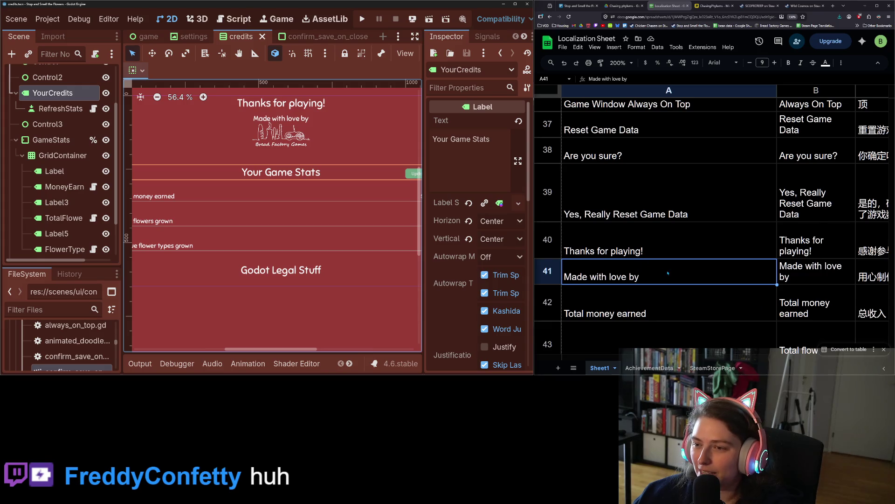
pyautogui.scroll(-5, 668, 273)
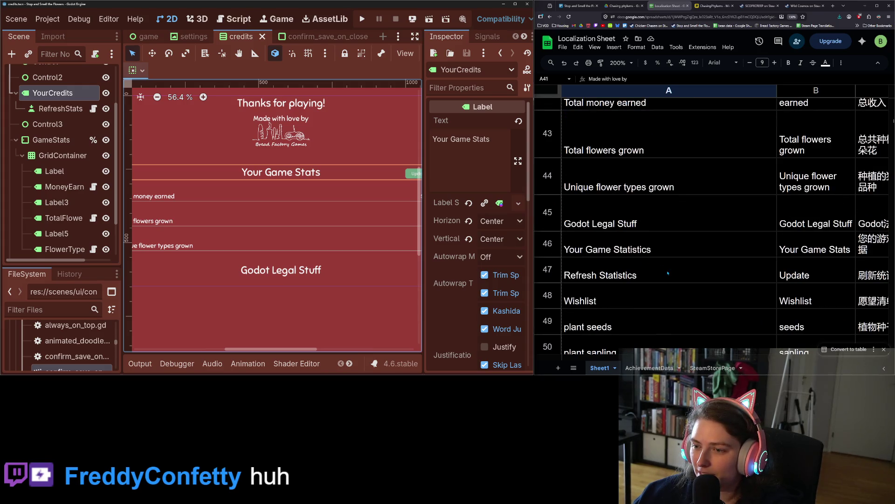
pyautogui.scroll(2, 633, 241)
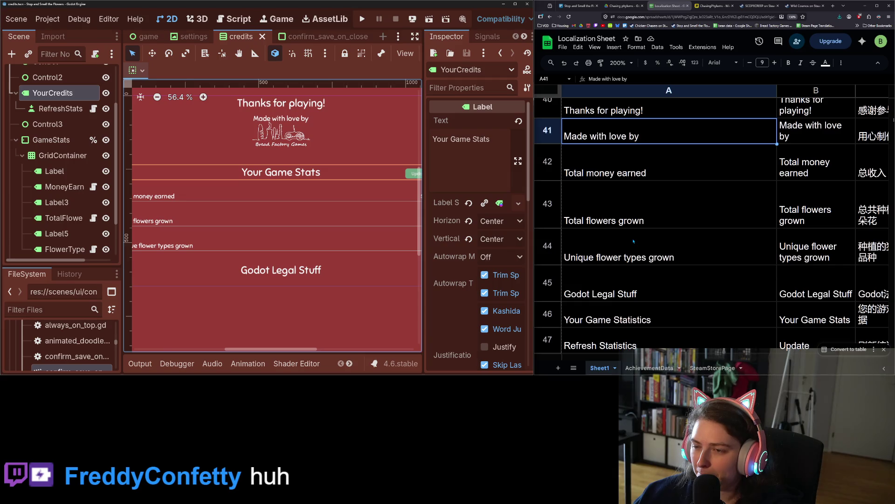
pyautogui.scroll(-2, 635, 240)
# Replace the YourCredits heading text with Your Game Statistics copied from the sheet
pyautogui.doubleClick(644, 252)
pyautogui.hotkey('ctrl', 'c')
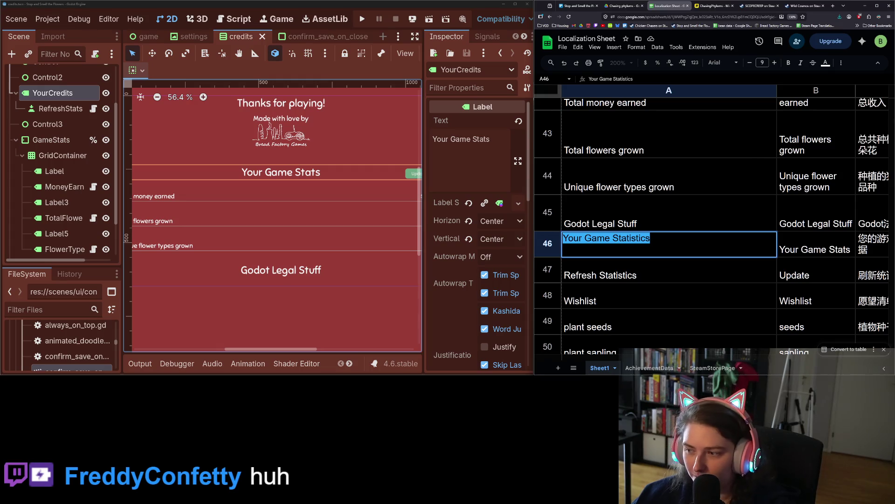
pyautogui.press('Return')
pyautogui.click(403, 141)
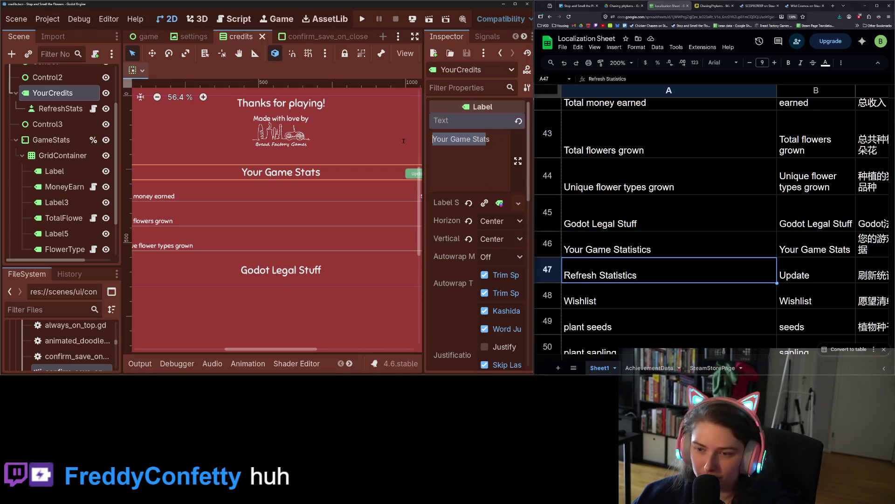
pyautogui.press('BackSpace')
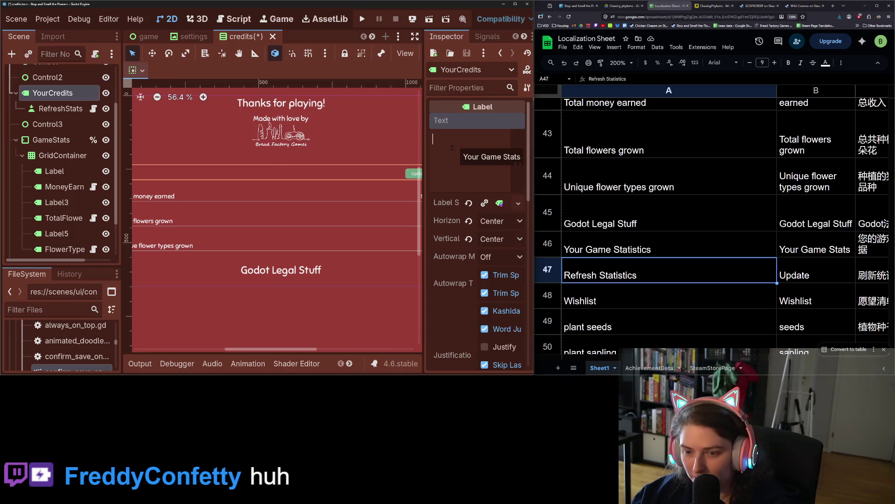
pyautogui.hotkey('ctrl', 'v')
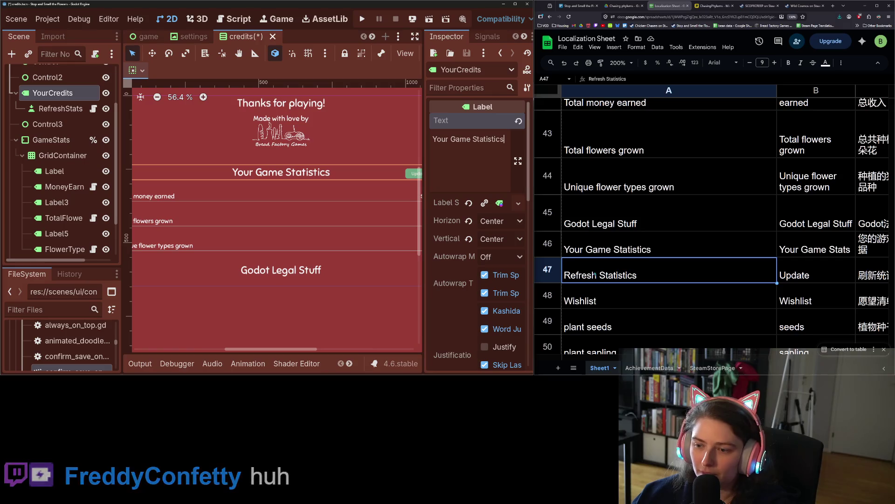
# Set the RefreshStats button text to Refresh Statistics from the sheet
pyautogui.scroll(2, 600, 250)
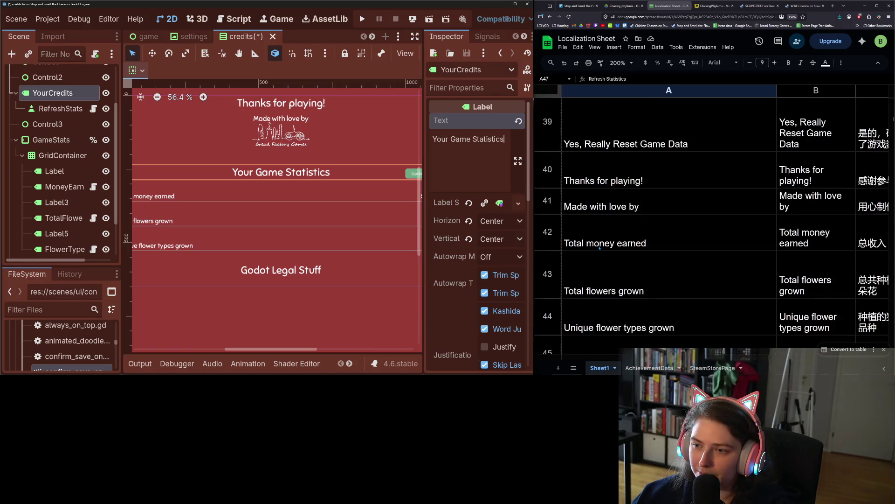
pyautogui.scroll(-3, 667, 273)
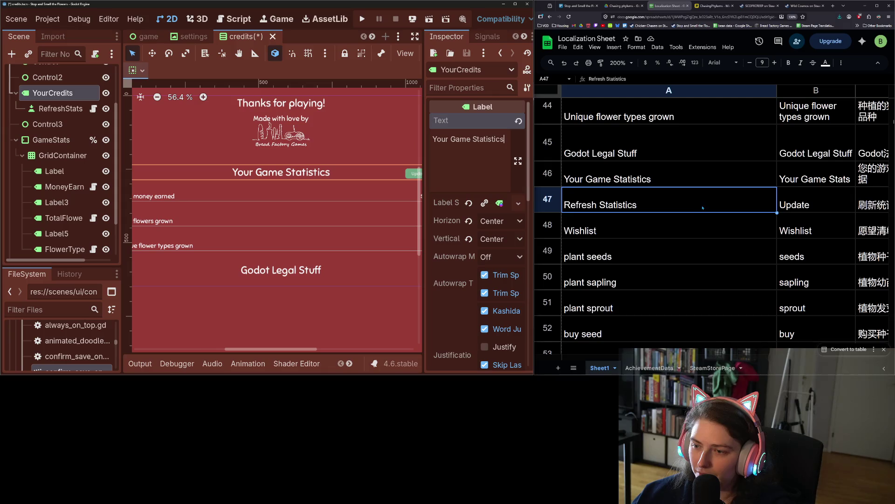
pyautogui.doubleClick(654, 206)
pyautogui.hotkey('ctrl', 'c')
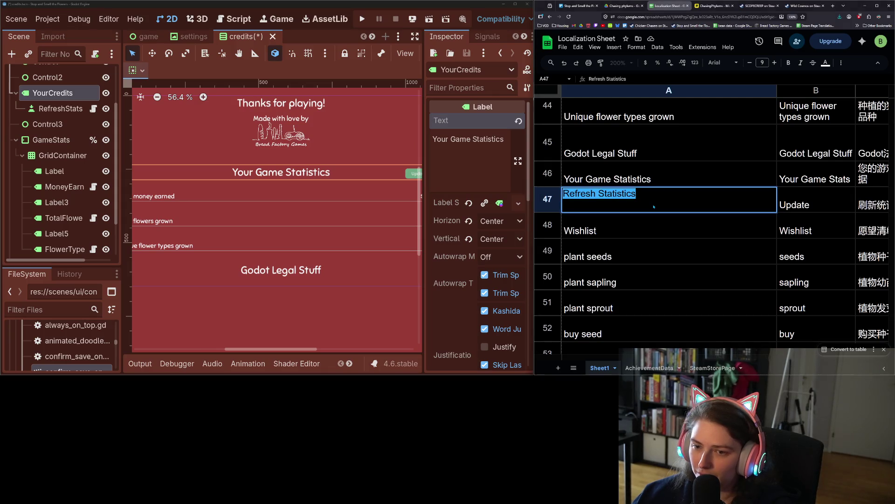
pyautogui.press('Escape')
pyautogui.press('Down')
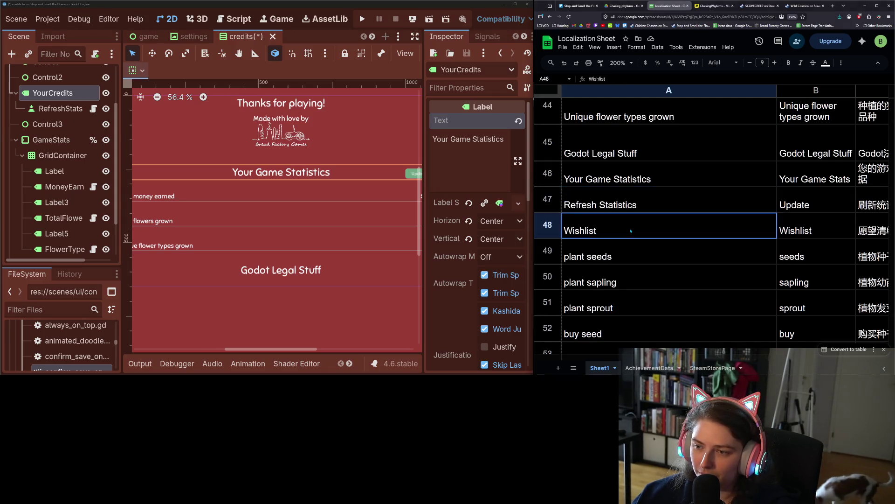
pyautogui.click(412, 174)
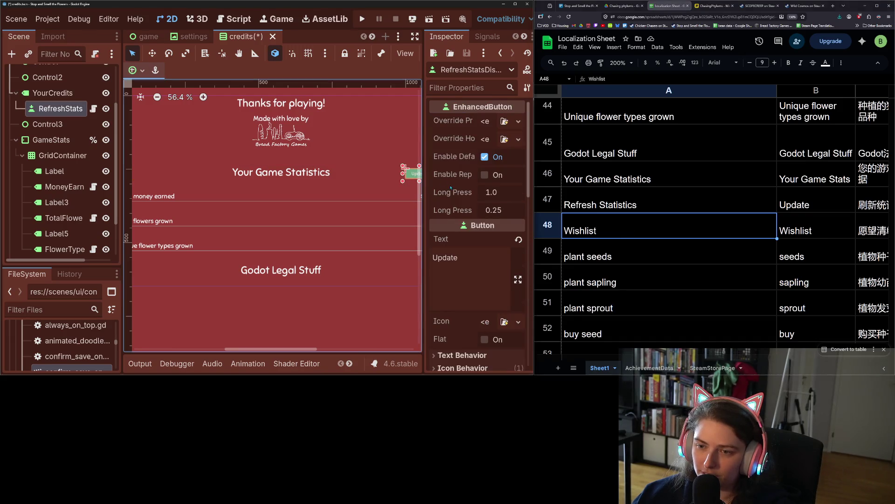
pyautogui.click(474, 263)
pyautogui.hotkey('ctrl', 'a')
pyautogui.hotkey('ctrl', 'v')
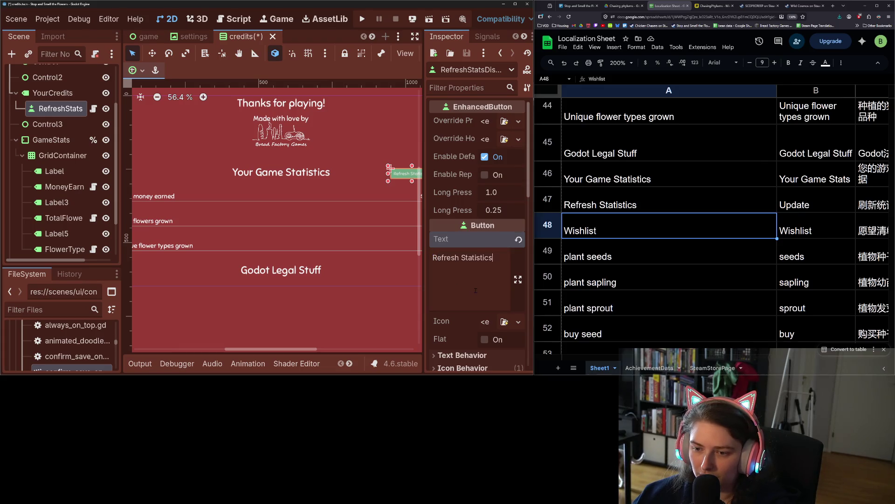
# Save the credits scene and switch to the settings scene
pyautogui.hotkey('ctrl', 's')
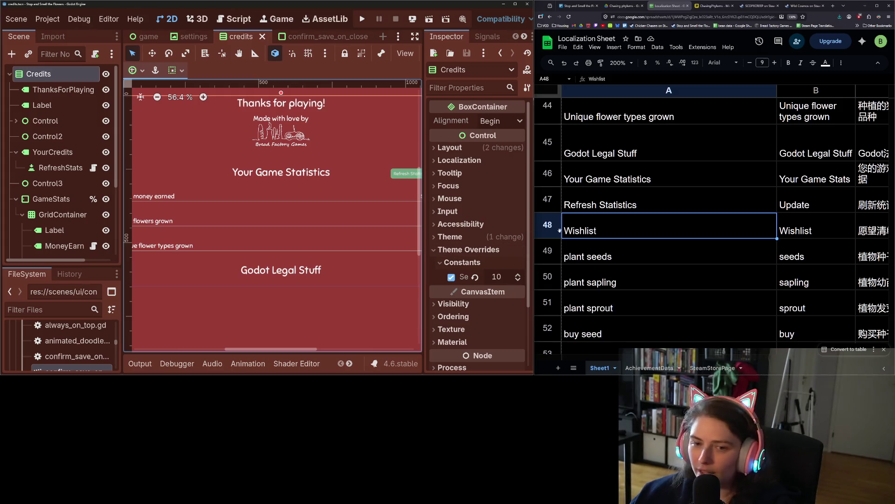
pyautogui.hscroll(-5, 317, 261)
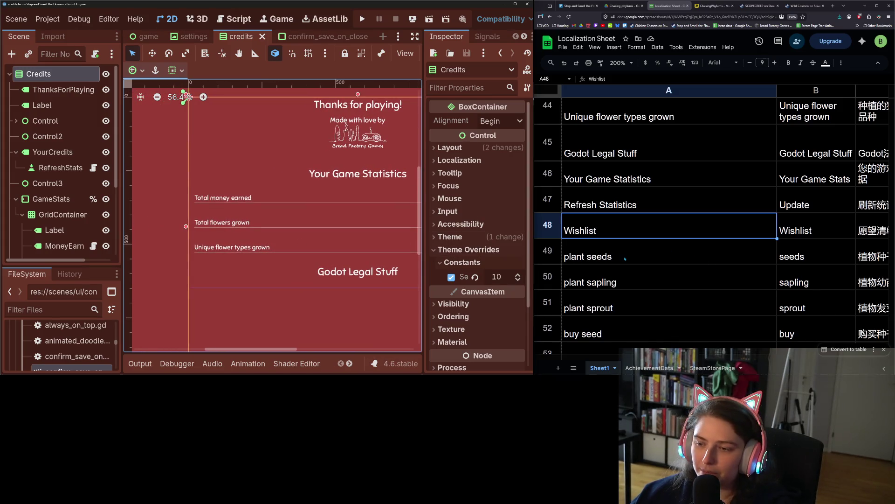
pyautogui.scroll(5, 625, 257)
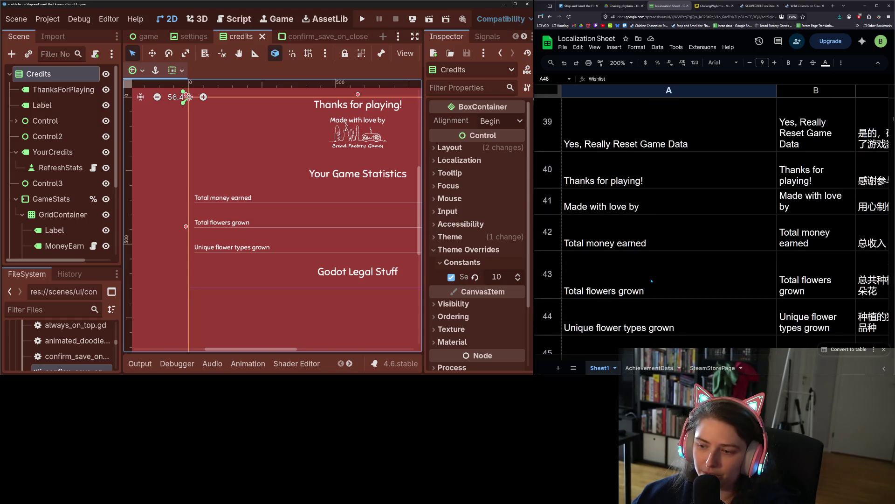
pyautogui.scroll(-3, 669, 323)
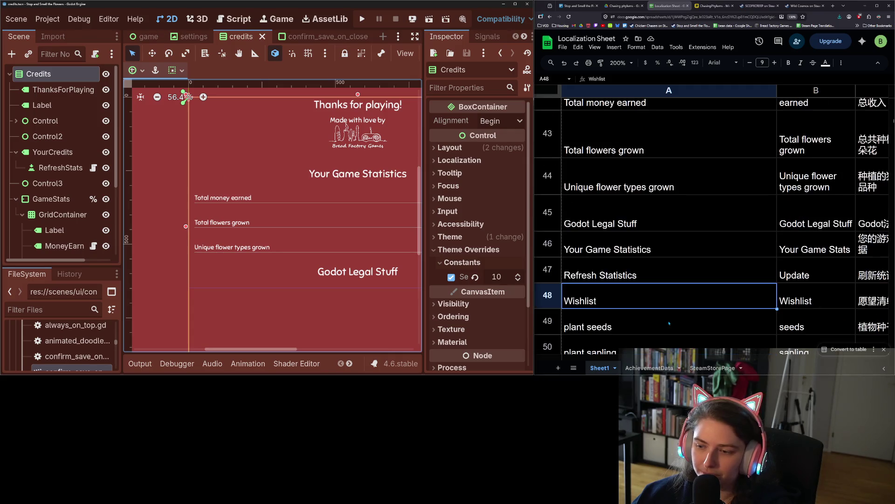
pyautogui.scroll(-6, 264, 266)
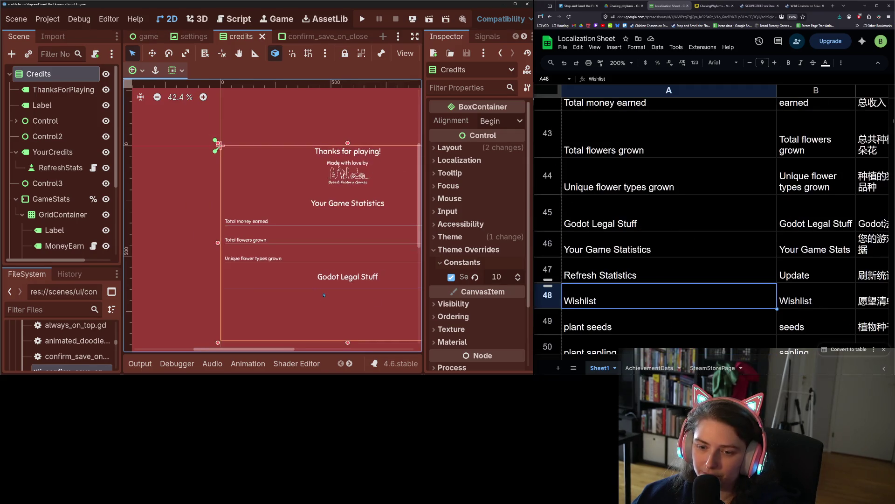
pyautogui.scroll(2, 264, 265)
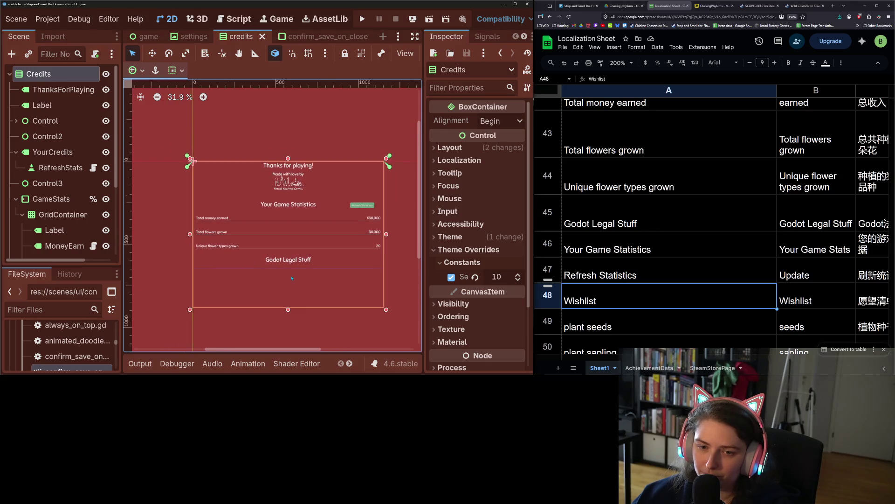
pyautogui.scroll(-2, 700, 295)
pyautogui.scroll(2, 699, 299)
pyautogui.scroll(3, 699, 301)
pyautogui.scroll(3, 700, 301)
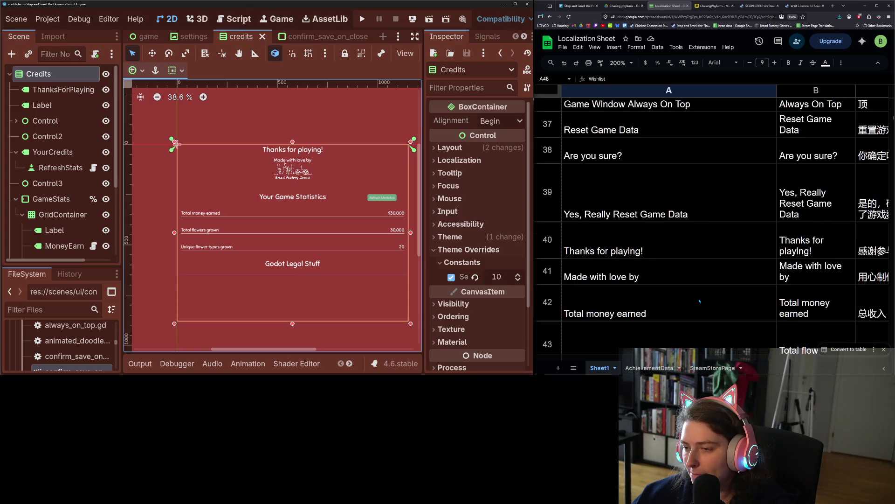
pyautogui.scroll(1, 700, 301)
pyautogui.scroll(-2, 700, 301)
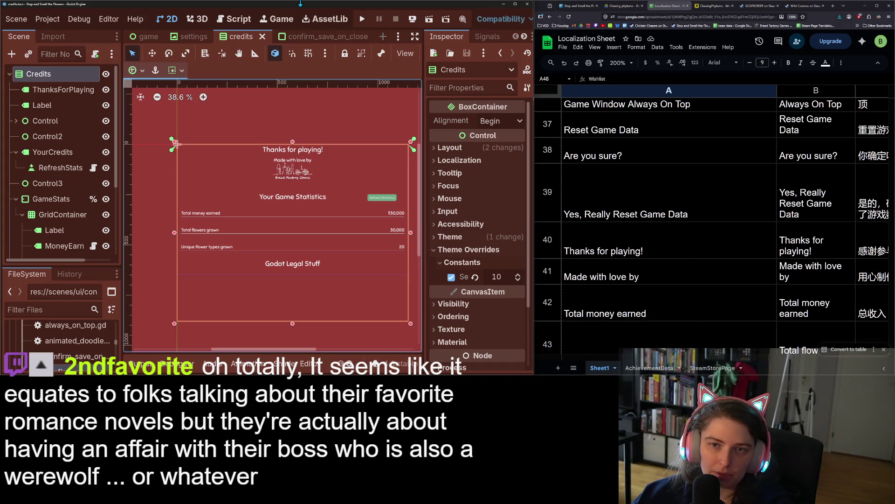
pyautogui.click(193, 36)
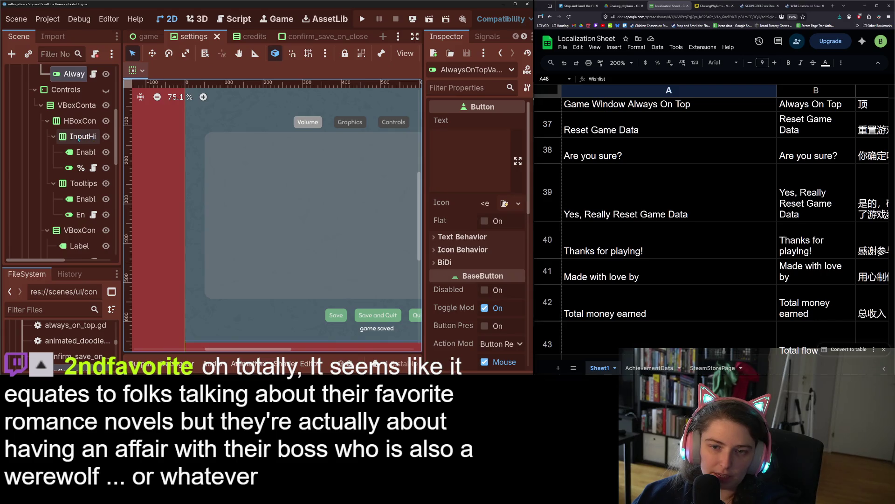
# Scroll the settings scene view and Scene tree toward the SaveBtn node
pyautogui.scroll(-5, 81, 145)
pyautogui.scroll(-4, 89, 163)
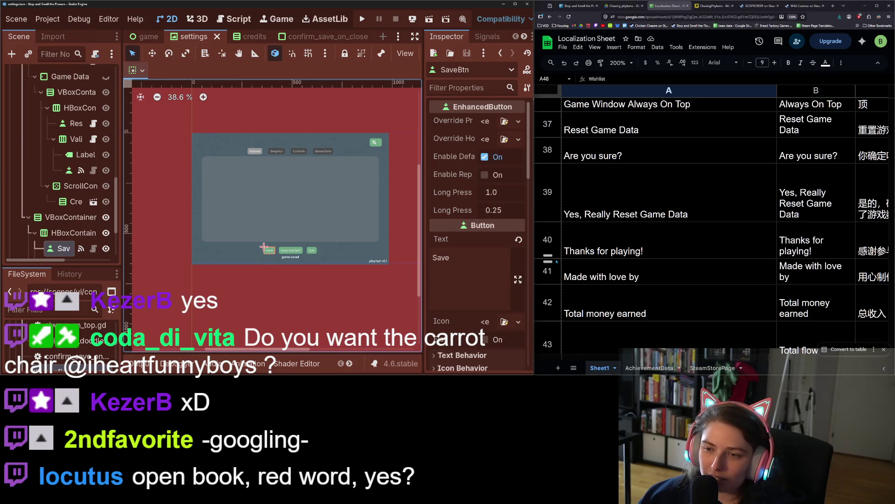
pyautogui.scroll(-10, 637, 293)
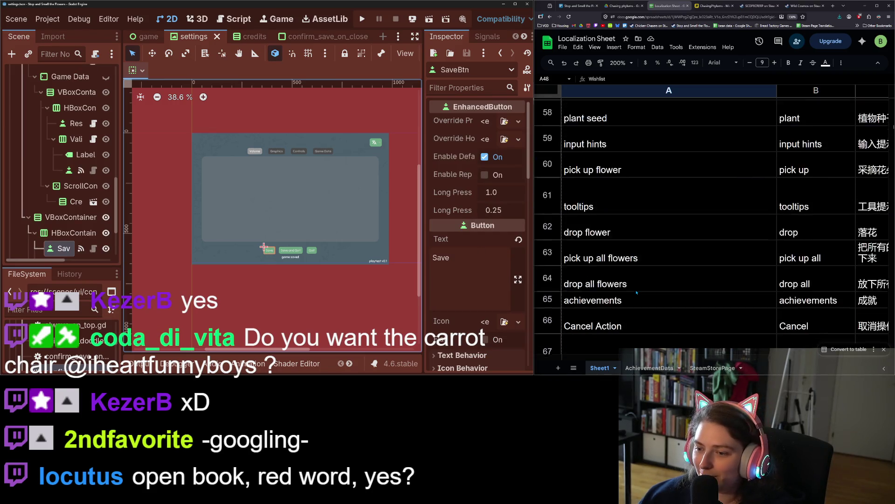
pyautogui.scroll(-5, 637, 292)
pyautogui.scroll(15, 632, 296)
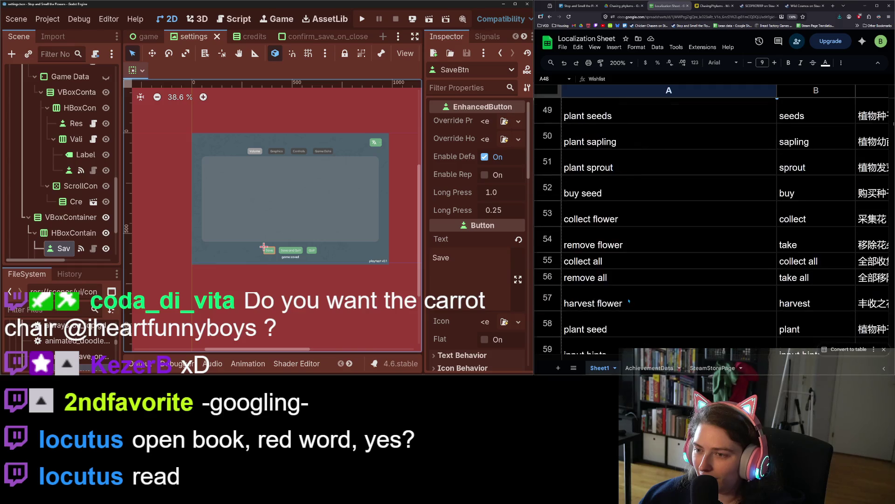
pyautogui.scroll(10, 629, 301)
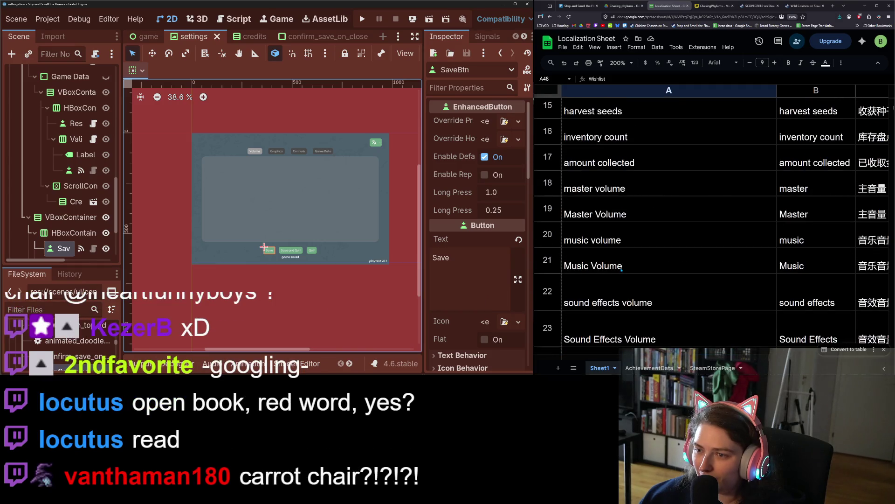
pyautogui.scroll(4, 621, 270)
pyautogui.scroll(-6, 621, 270)
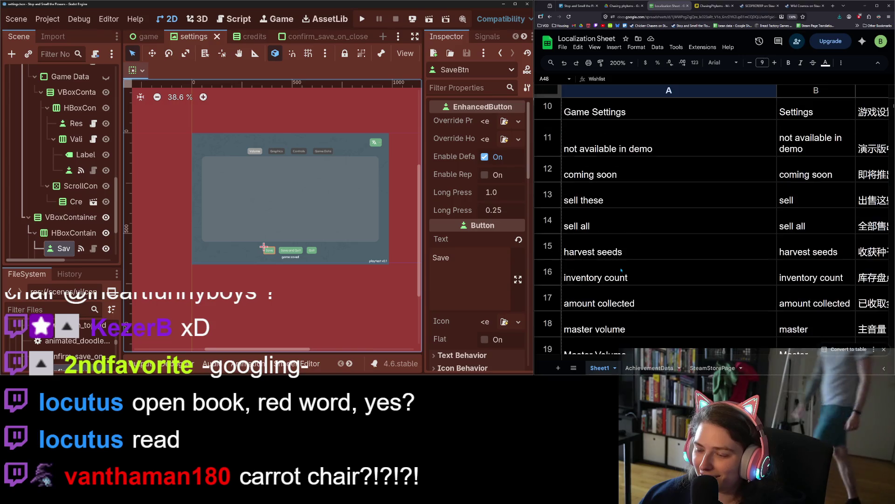
pyautogui.scroll(-5, 622, 270)
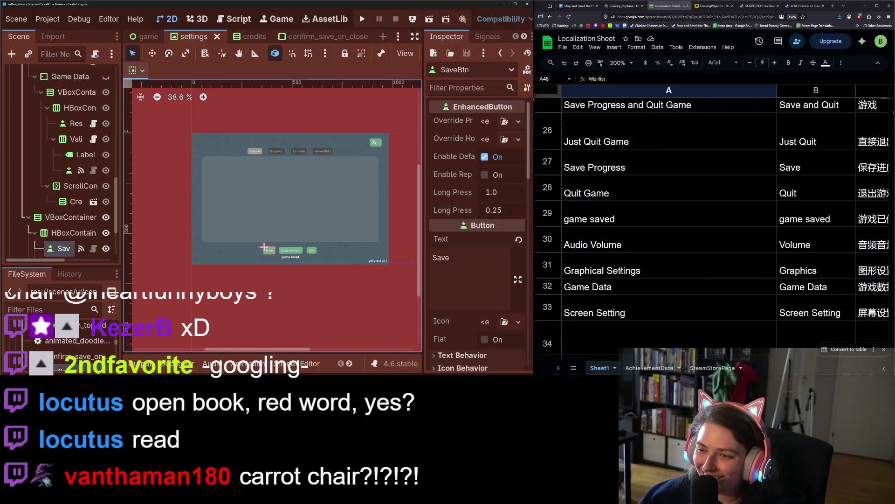
# Set the Save button's text to Save Progress from the sheet
pyautogui.click(645, 172)
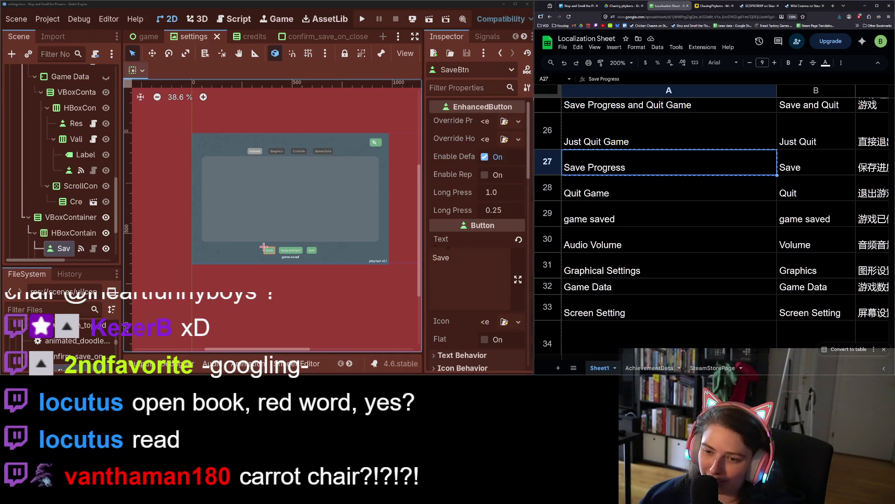
pyautogui.click(447, 239)
pyautogui.hotkey('ctrl', 'a')
pyautogui.write('Save Progress')
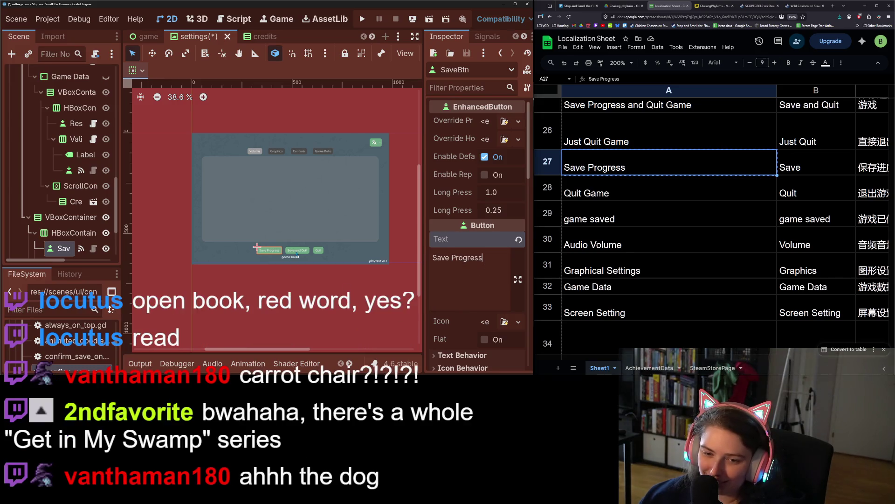
# Relabel the SaveQuitBtn as Save Progress and Quit Game, copied from cell A25
pyautogui.click(286, 247)
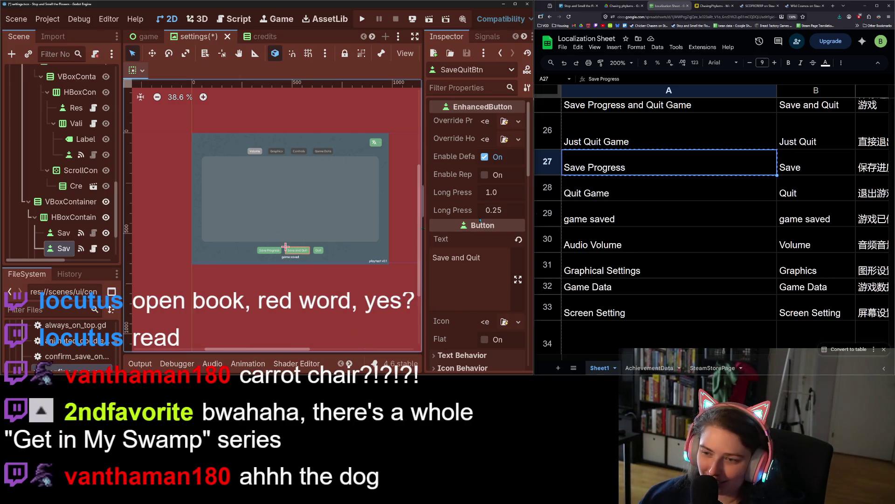
pyautogui.click(620, 133)
pyautogui.click(622, 109)
pyautogui.hotkey('ctrl', 'c')
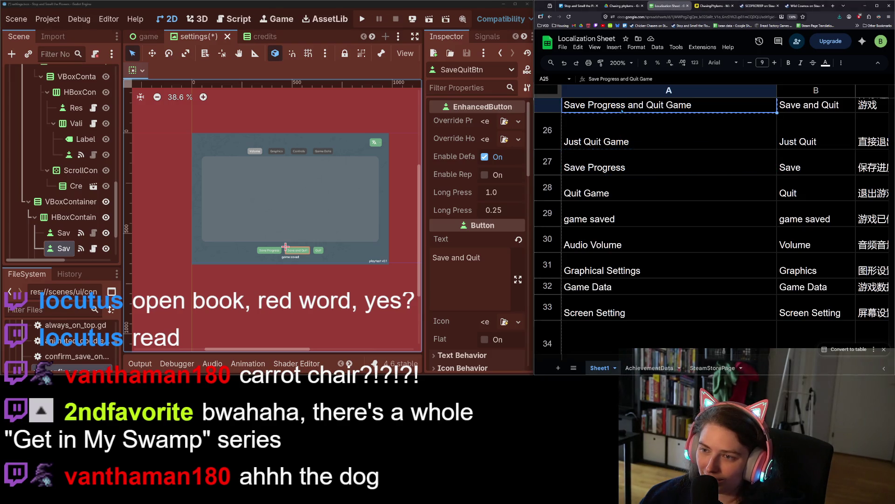
pyautogui.click(463, 263)
pyautogui.hotkey('ctrl', 'a')
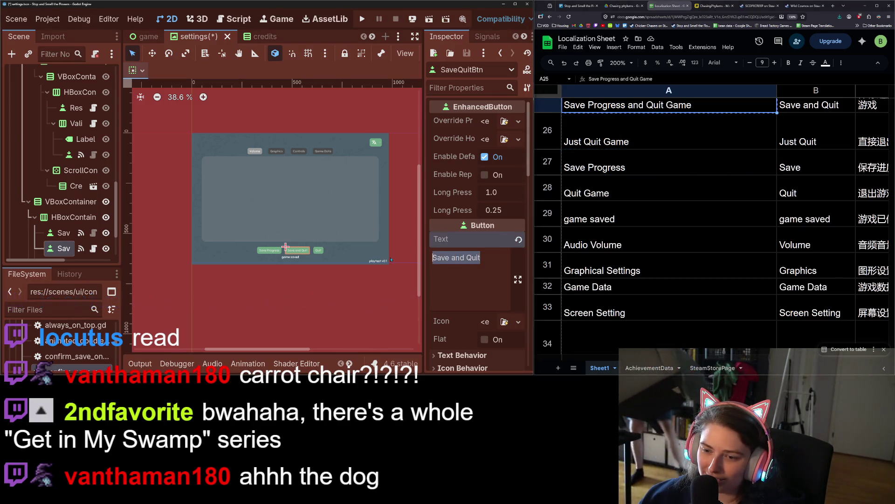
pyautogui.hotkey('ctrl', 'v')
# Relabel the QuitBtn as Quit Game, copied from cell A28
pyautogui.click(326, 248)
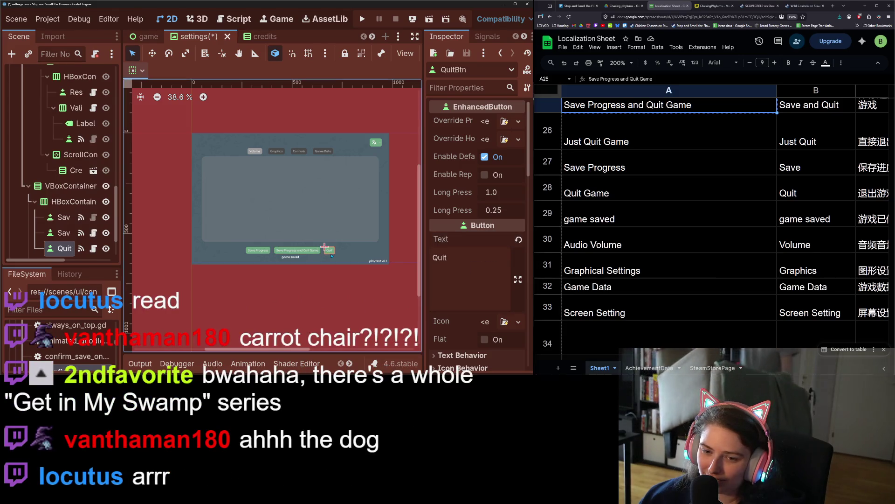
pyautogui.click(623, 193)
pyautogui.hotkey('ctrl', 'c')
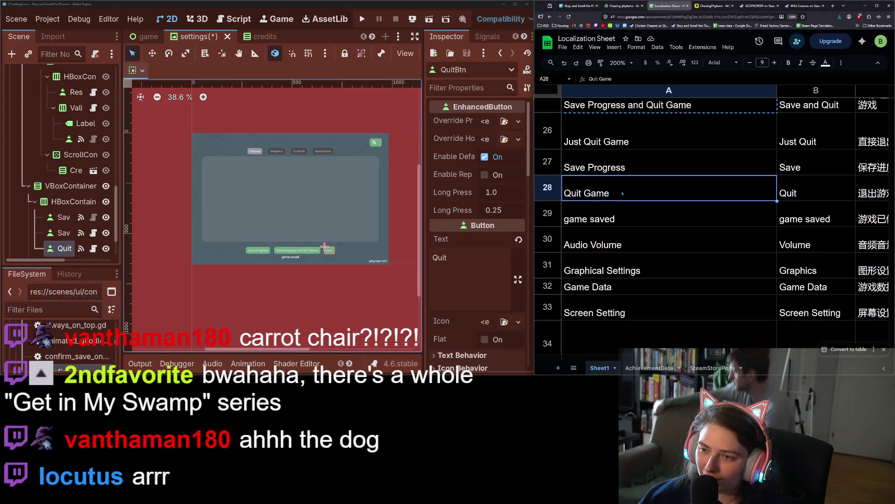
pyautogui.click(466, 280)
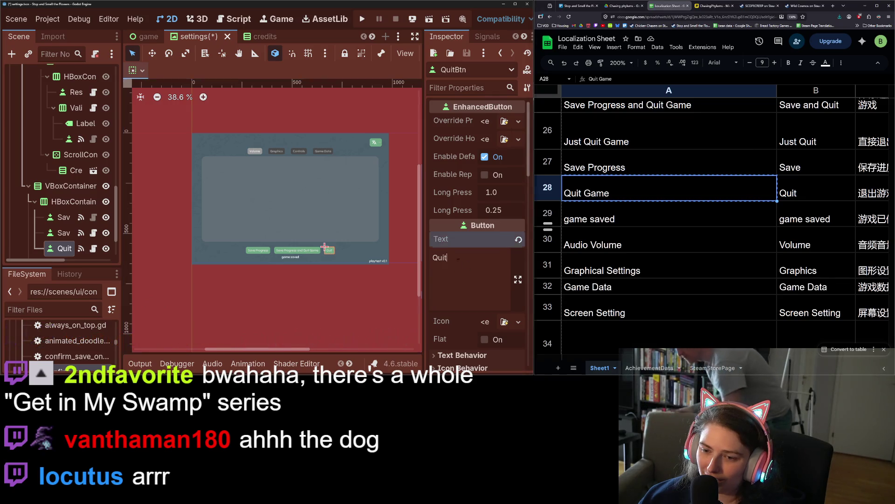
pyautogui.hotkey('ctrl', 'a')
pyautogui.hotkey('ctrl', 'v')
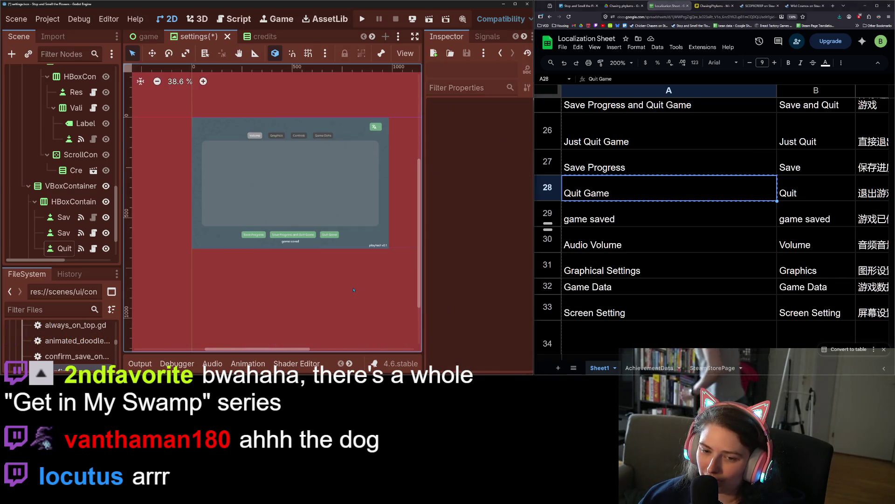
pyautogui.click(290, 256)
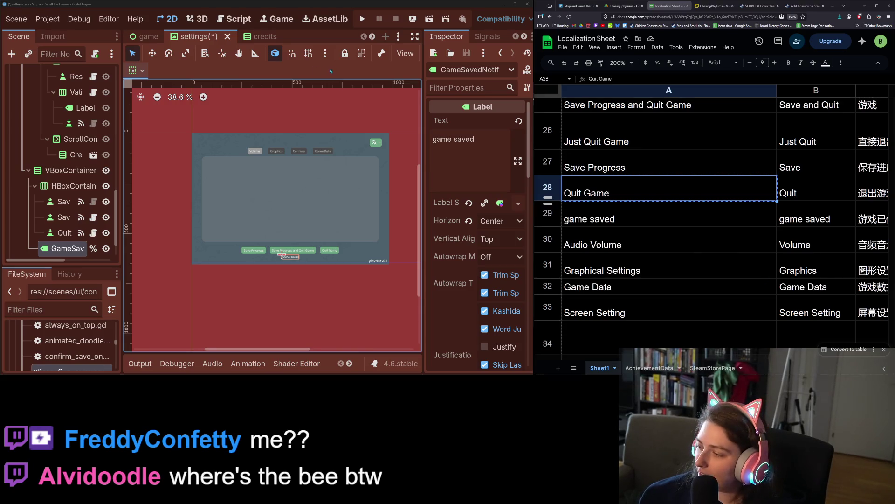
# Save the settings scene and run the game with F5
pyautogui.press('F5')
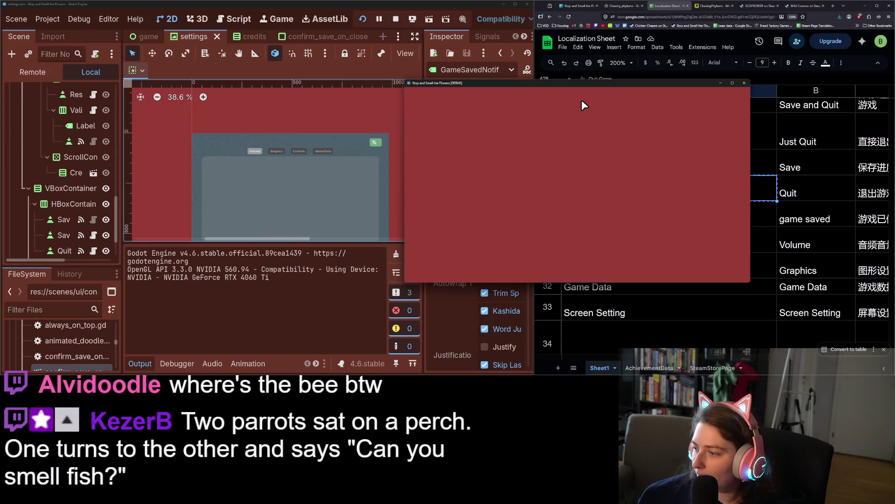
# Maximize the game window and open then close the in-game Settings panel to check the buttons
pyautogui.click(733, 83)
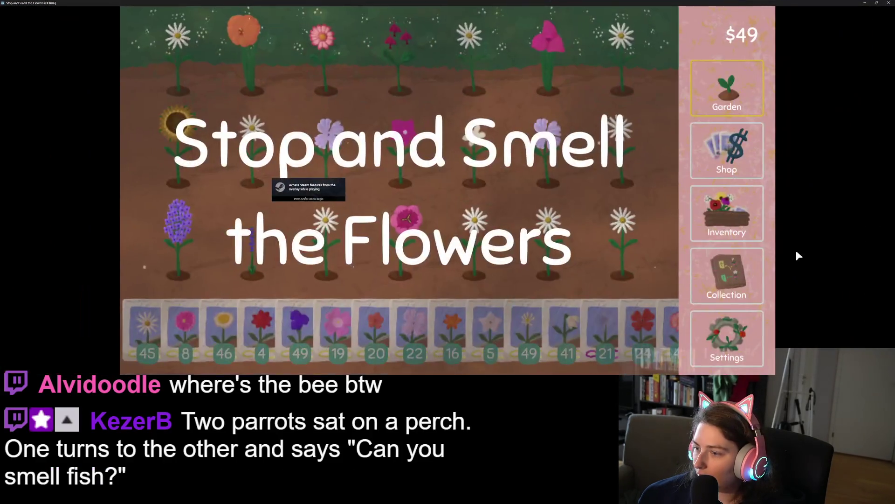
pyautogui.click(727, 338)
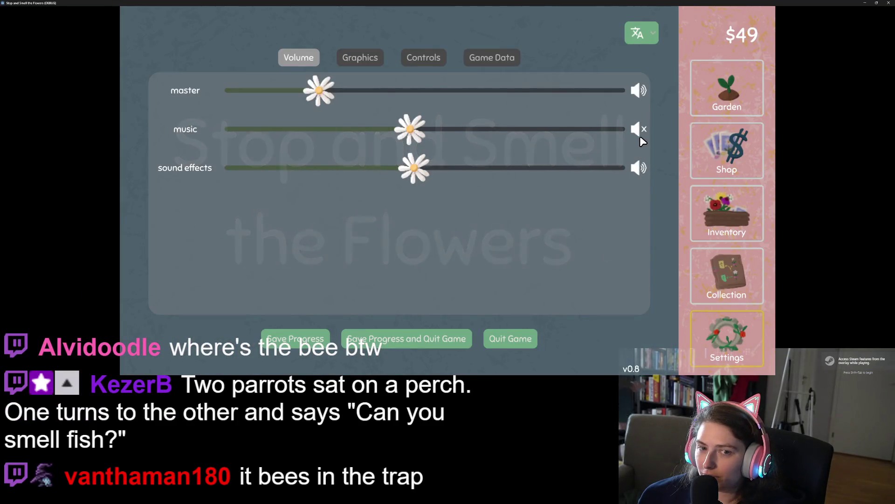
pyautogui.click(723, 98)
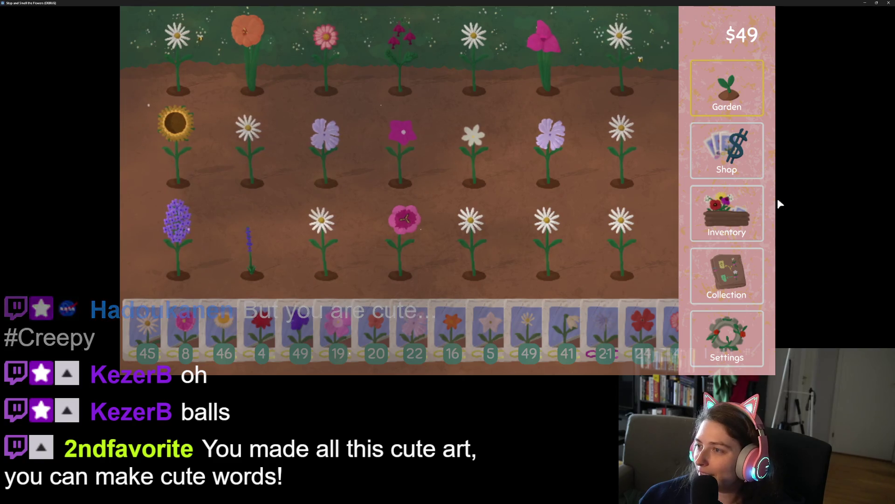
# Stop the running game, select the game saved entry in A29, and open confirm_save_on_close
pyautogui.click(877, 3)
pyautogui.moveTo(835, 40)
pyautogui.mouseDown()
pyautogui.moveTo(730, 93)
pyautogui.moveTo(745, 112)
pyautogui.mouseUp()
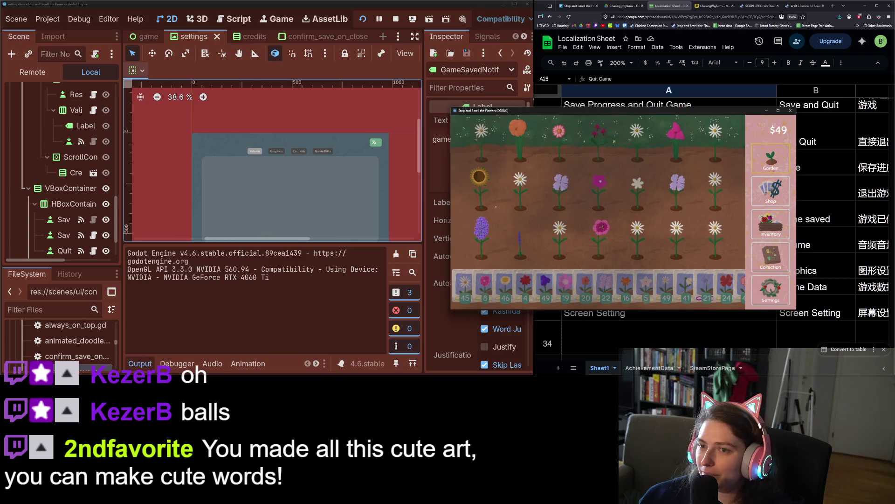
pyautogui.click(791, 110)
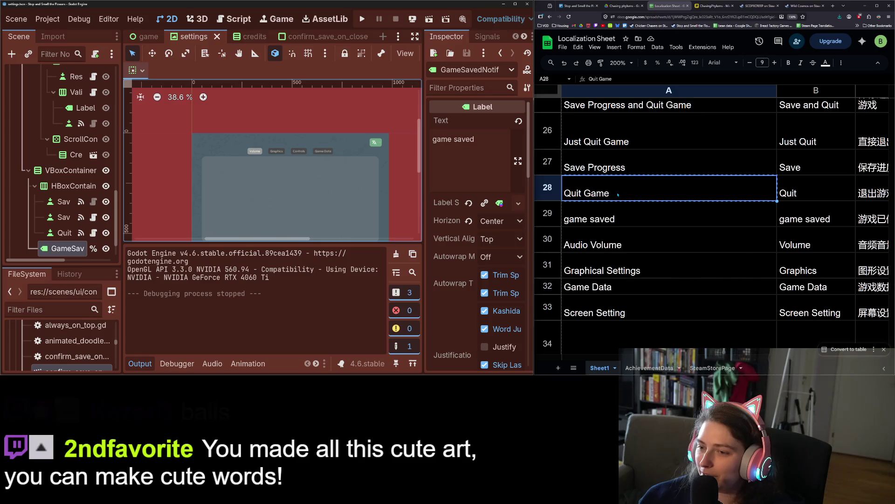
pyautogui.click(622, 221)
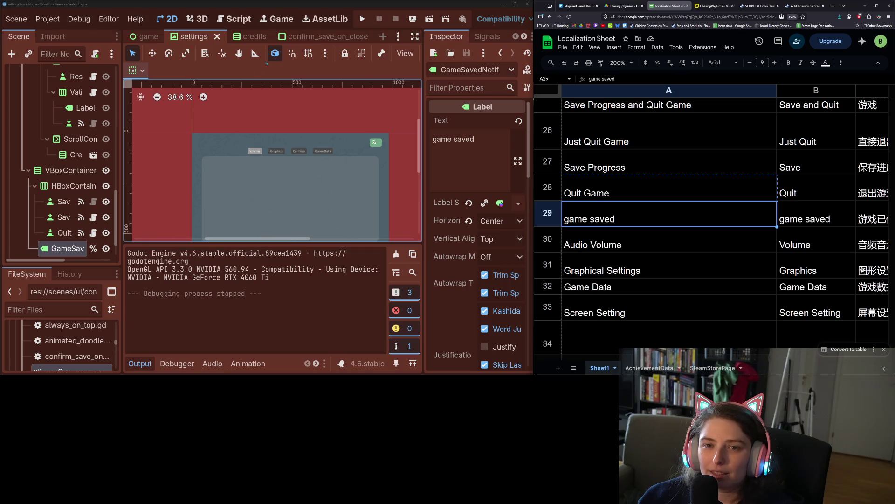
pyautogui.click(313, 36)
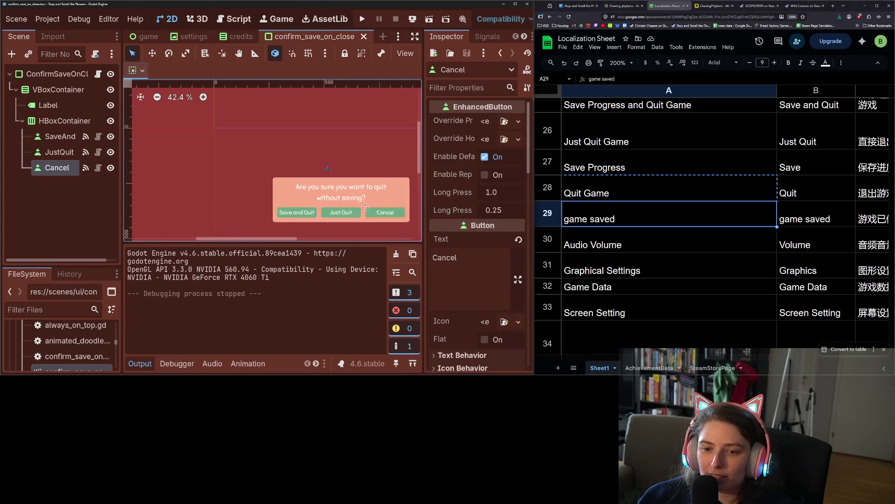
# Relabel the SaveAndQuit button 'Save Progress and Quit Game' using the sheet's text
pyautogui.scroll(2, 328, 168)
pyautogui.click(279, 204)
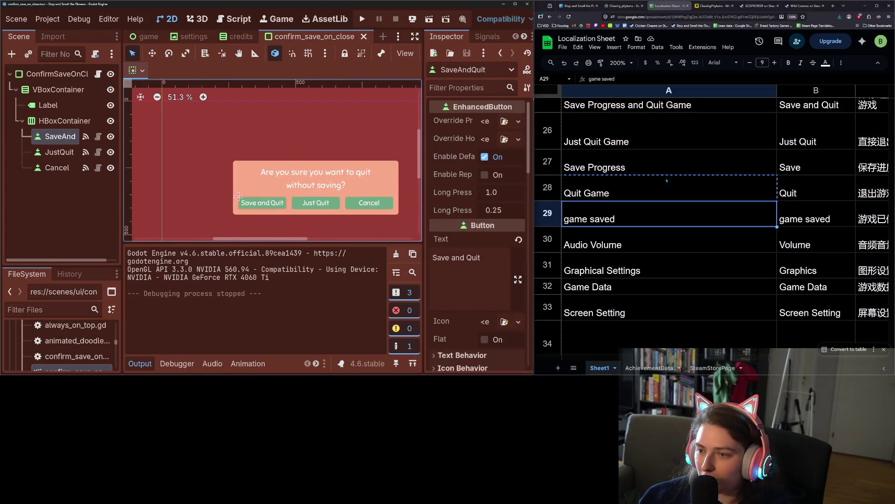
pyautogui.scroll(3, 676, 183)
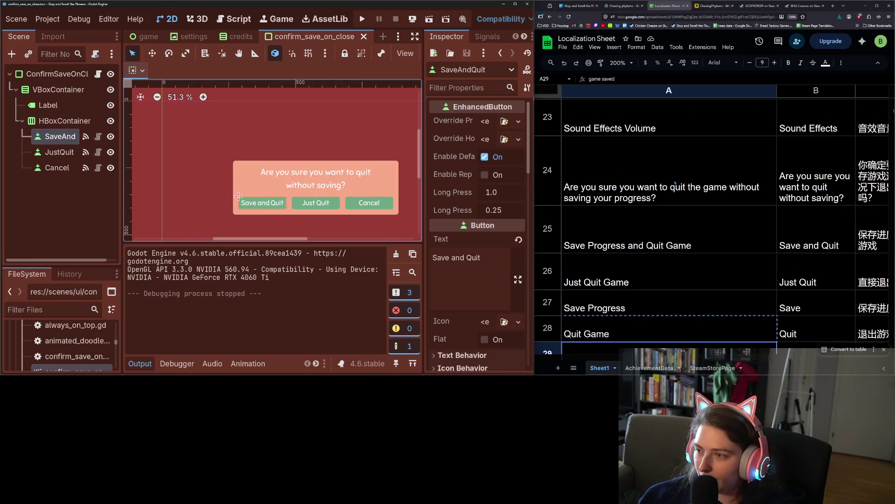
pyautogui.doubleClick(680, 231)
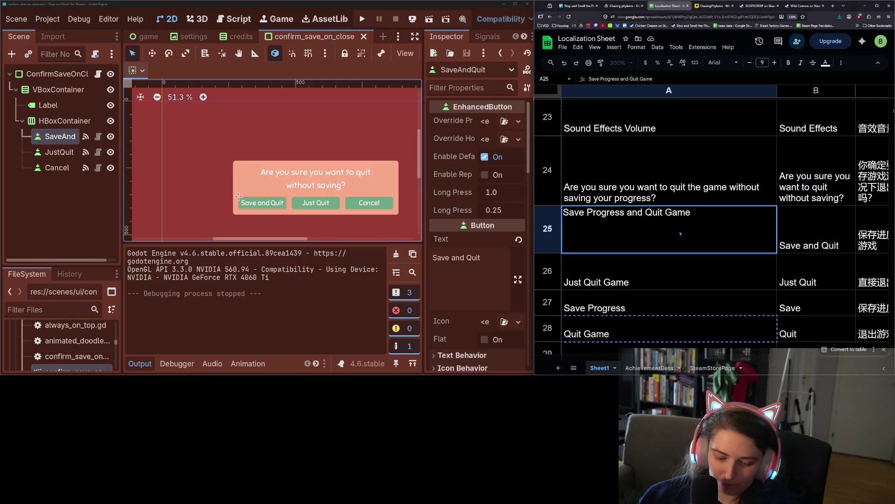
pyautogui.press('Escape')
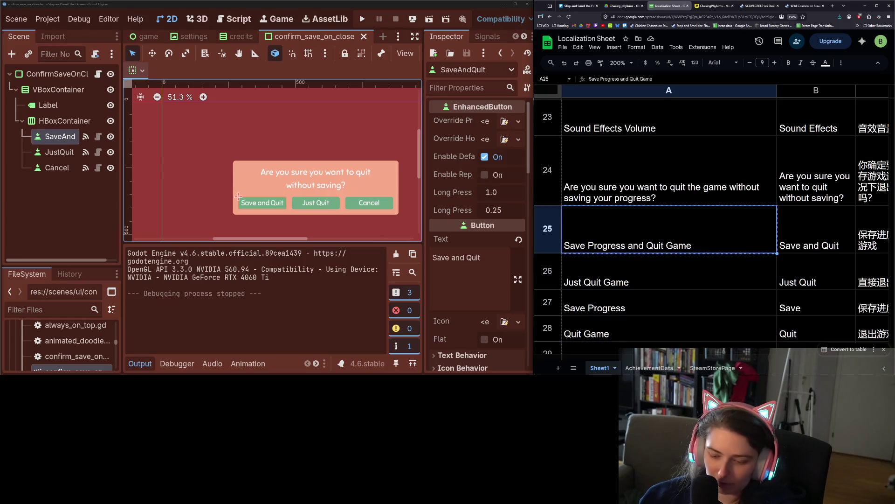
pyautogui.click(474, 258)
pyautogui.press('BackSpace')
pyautogui.press('BackSpace')
pyautogui.press('BackSpace')
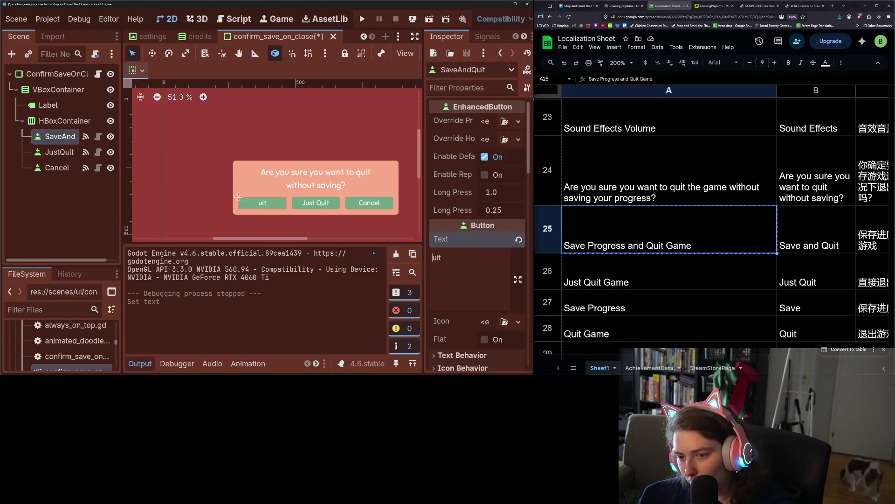
pyautogui.hotkey('ctrl', 'a')
pyautogui.hotkey('ctrl', 'v')
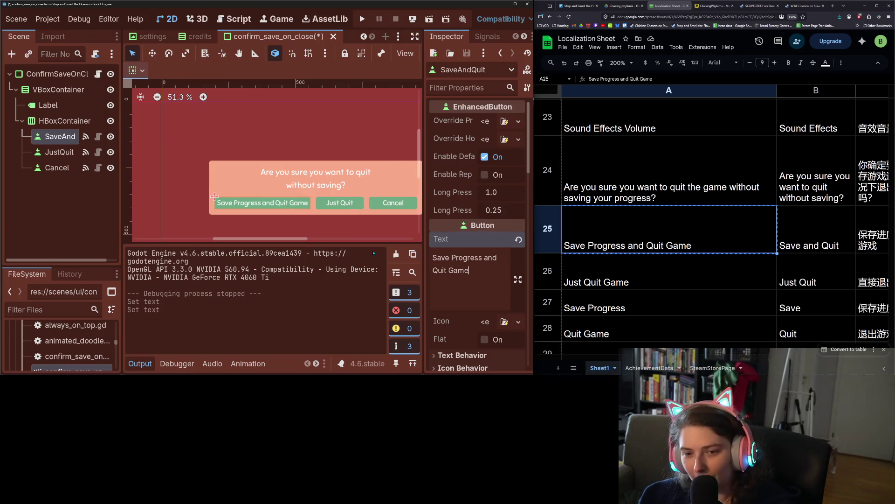
# Relabel the JustQuit button 'Just Quit Game' from the sheet
pyautogui.click(655, 273)
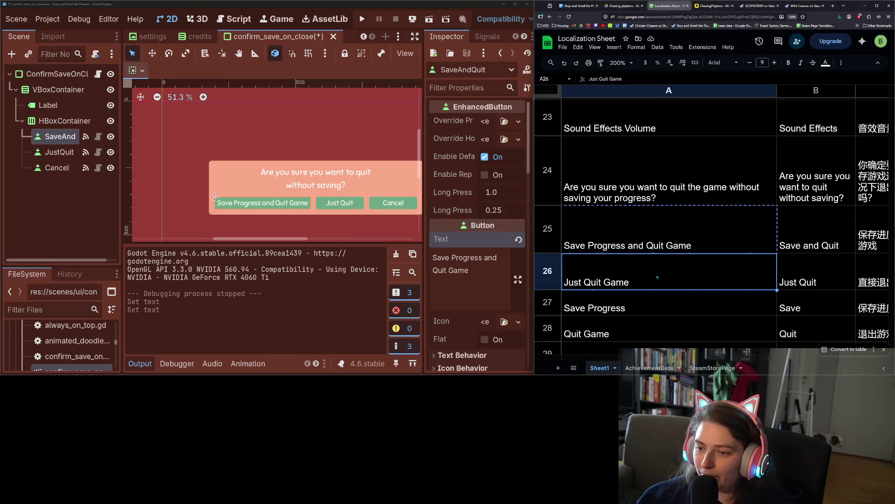
pyautogui.click(342, 203)
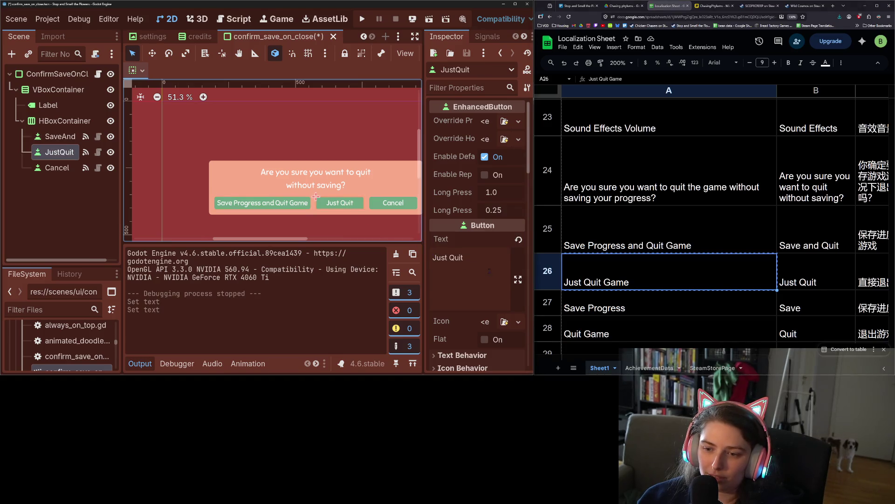
pyautogui.click(462, 270)
pyautogui.hotkey('ctrl', 'a')
pyautogui.hotkey('ctrl', 'v')
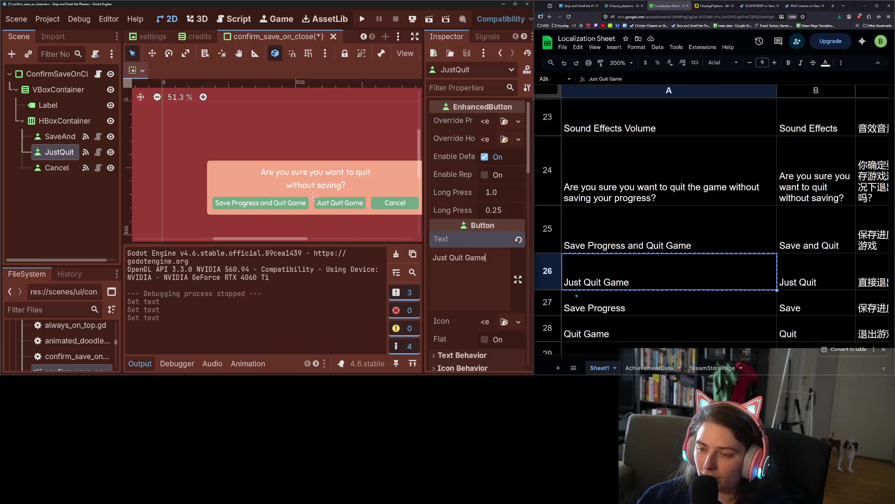
# Rename the Cancel button to 'Cancel Action' and save the scene
pyautogui.scroll(-5, 592, 297)
pyautogui.scroll(10, 610, 246)
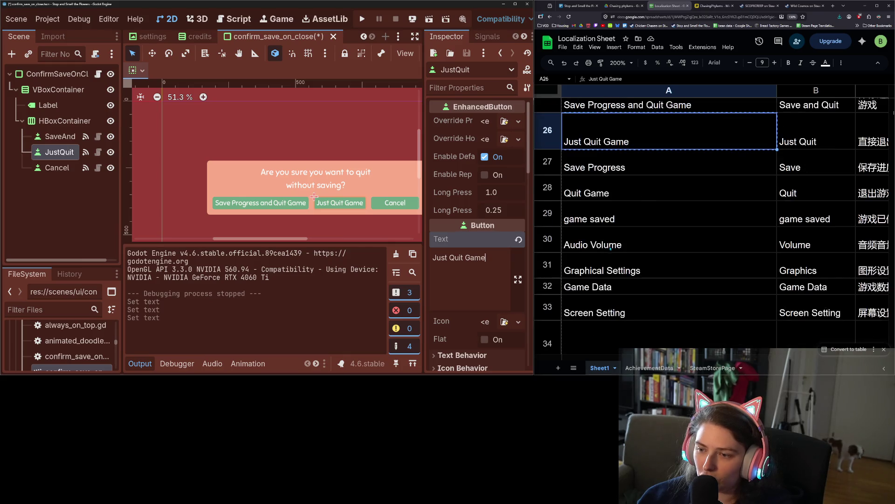
pyautogui.scroll(8, 639, 284)
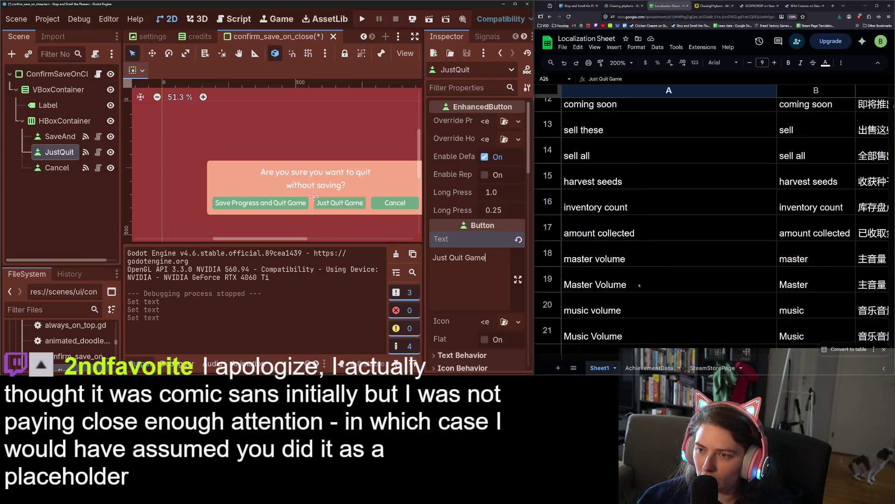
pyautogui.scroll(-12, 639, 285)
pyautogui.scroll(-3, 639, 285)
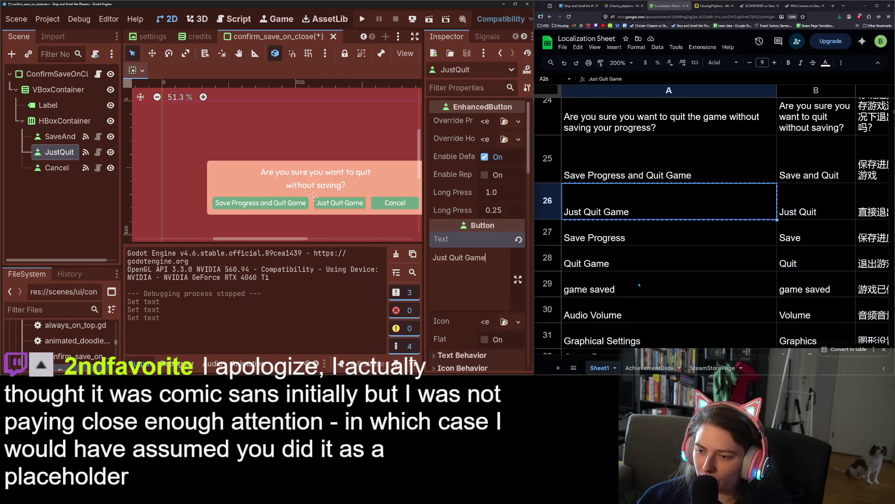
pyautogui.scroll(-8, 639, 285)
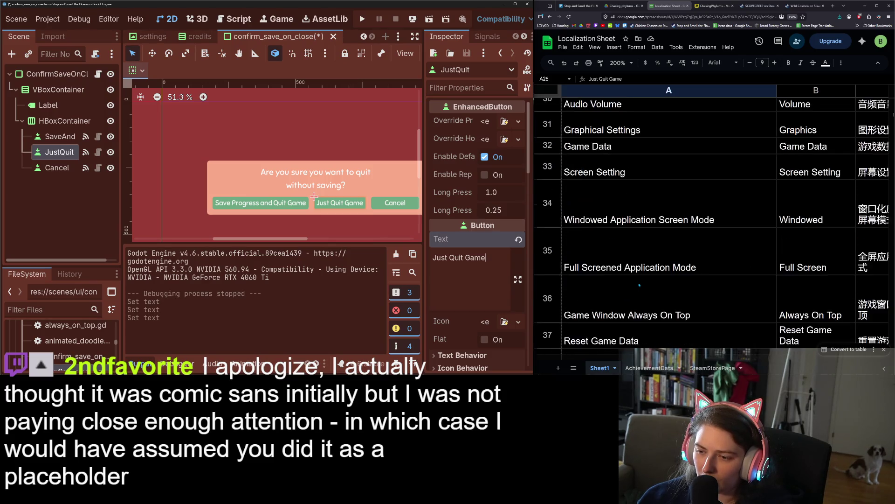
pyautogui.scroll(-10, 639, 285)
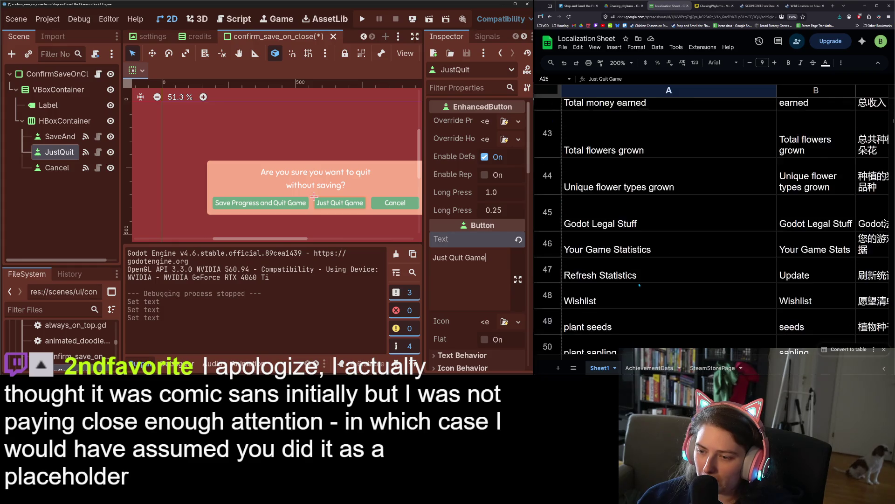
pyautogui.scroll(-15, 639, 285)
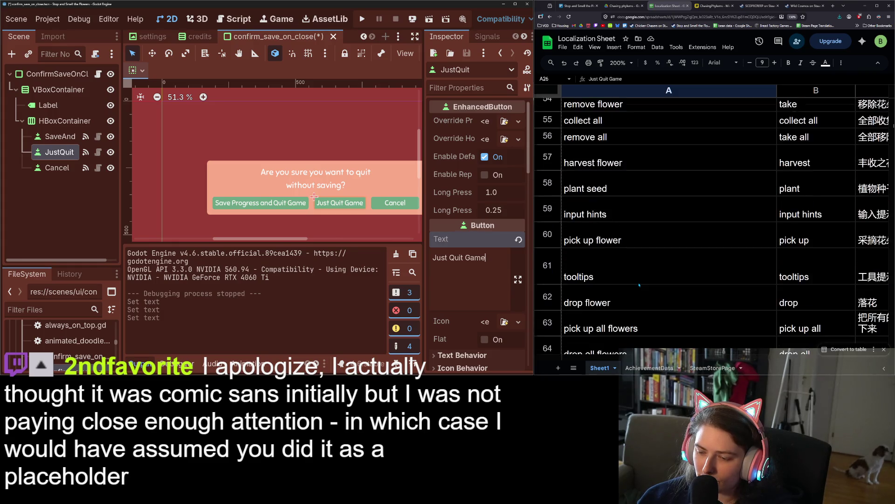
pyautogui.click(623, 257)
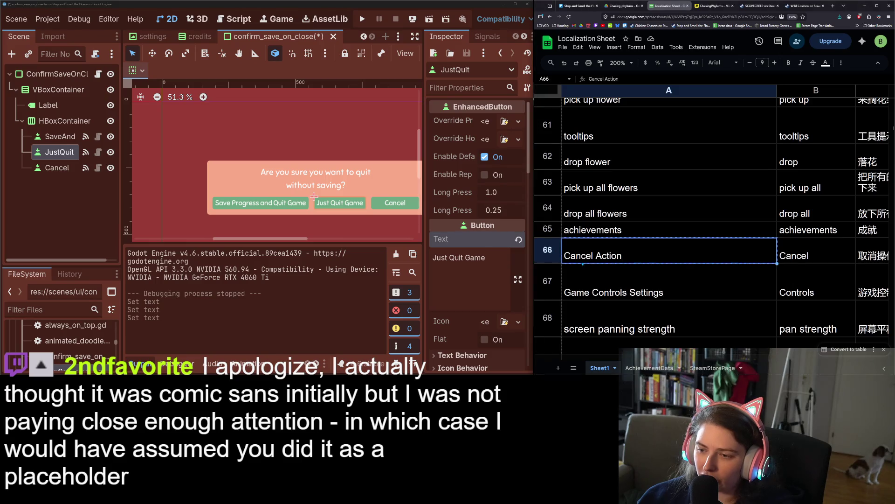
pyautogui.click(384, 204)
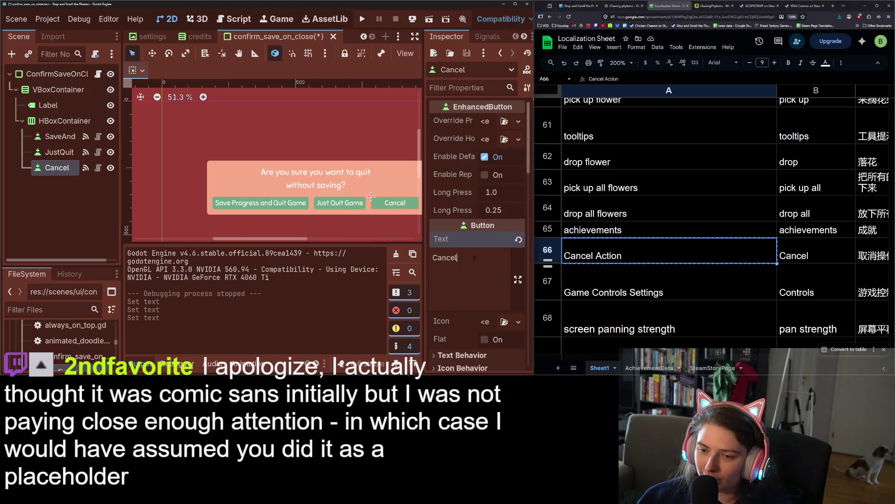
pyautogui.hotkey('ctrl', 'v')
pyautogui.hotkey('ctrl', 's')
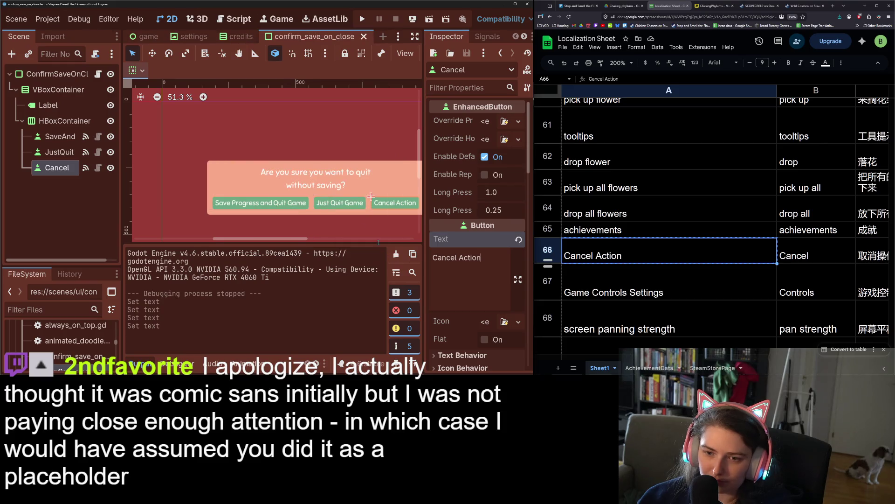
# Copy the quit-confirmation sentence from sheet cell A24 and select the question Label node
pyautogui.scroll(-4, 356, 193)
pyautogui.hscroll(2, 373, 204)
pyautogui.scroll(-1, 374, 204)
pyautogui.scroll(10, 704, 267)
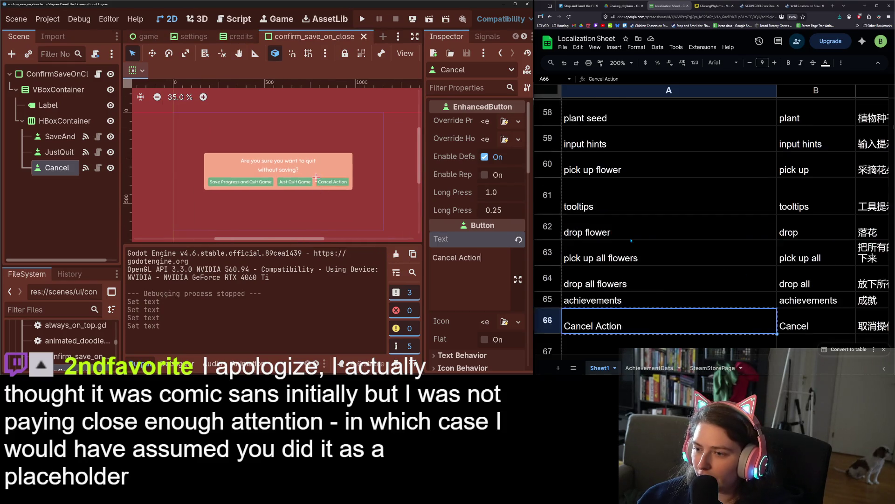
pyautogui.scroll(8, 630, 241)
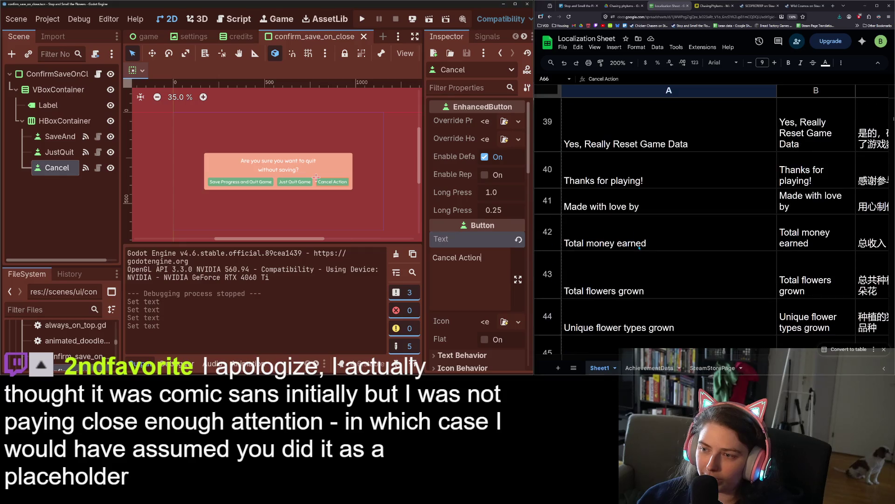
pyautogui.scroll(5, 695, 269)
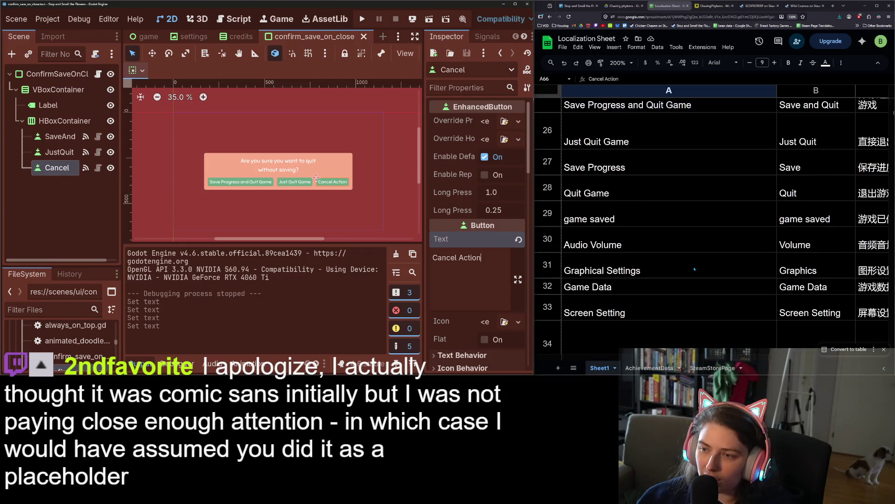
pyautogui.scroll(1, 694, 269)
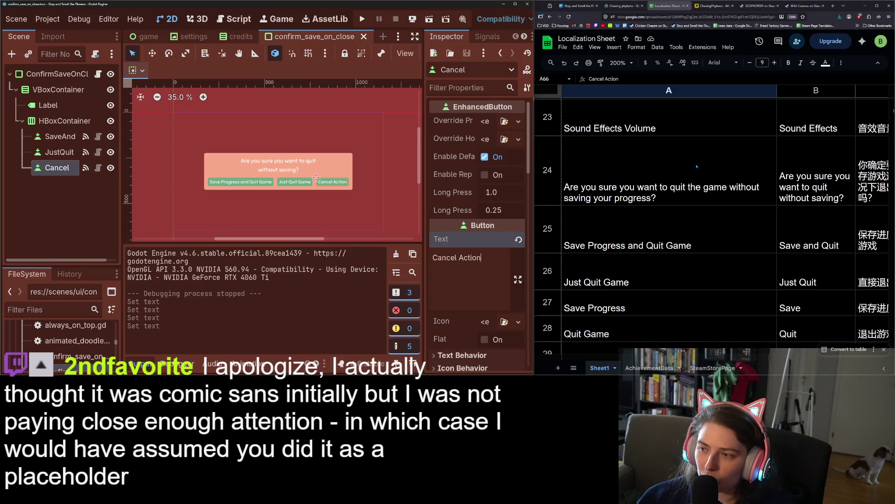
pyautogui.click(667, 177)
pyautogui.hotkey('ctrl', 'c')
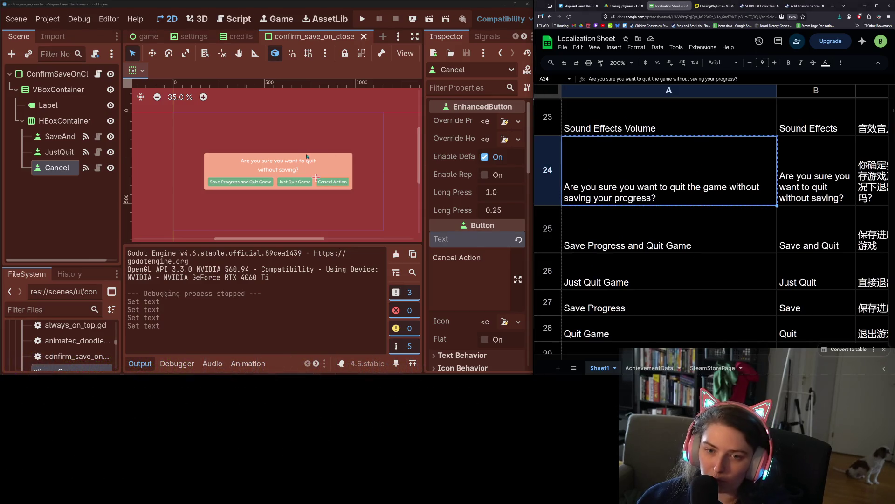
pyautogui.click(306, 161)
# Replace the Label's Text with the pasted quit-confirmation sentence and save the scene
pyautogui.click(467, 152)
pyautogui.hotkey('ctrl', 'a')
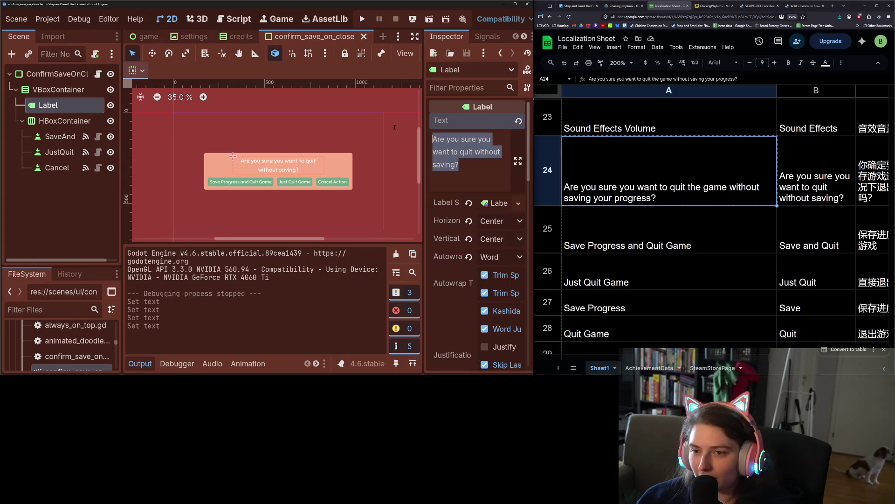
pyautogui.hotkey('ctrl', 'v')
pyautogui.hotkey('ctrl', 's')
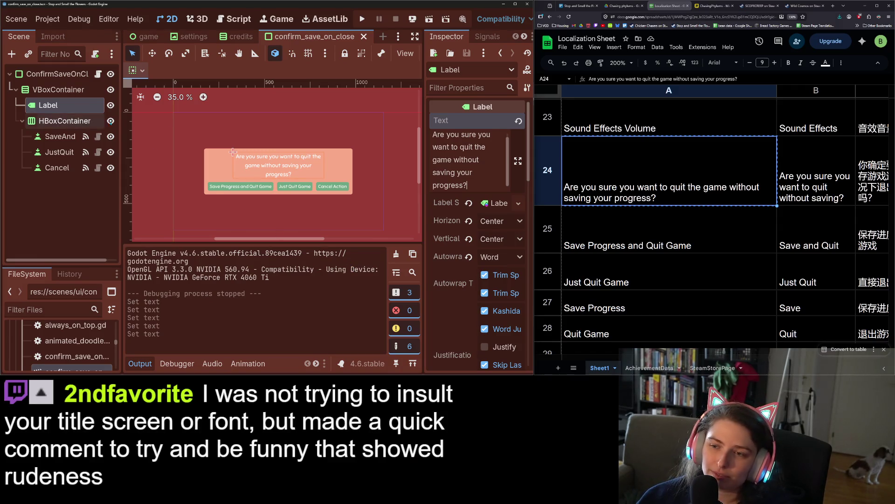
pyautogui.scroll(-3, 443, 243)
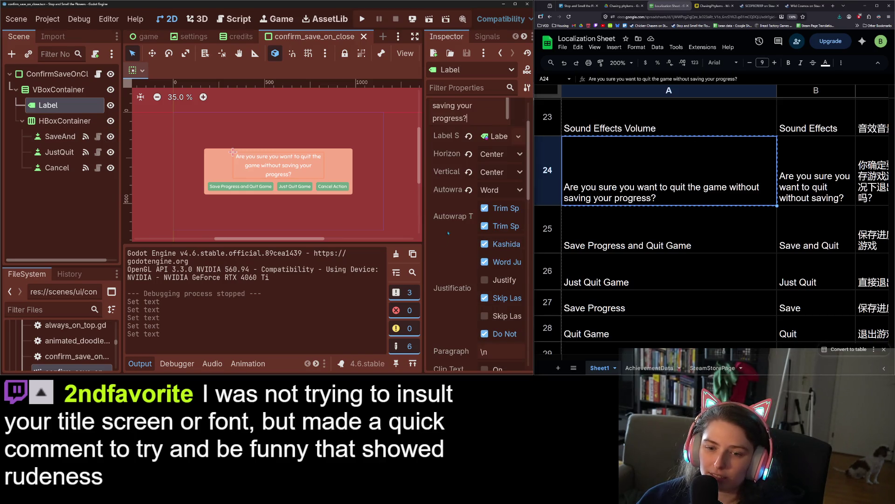
pyautogui.scroll(-9, 450, 284)
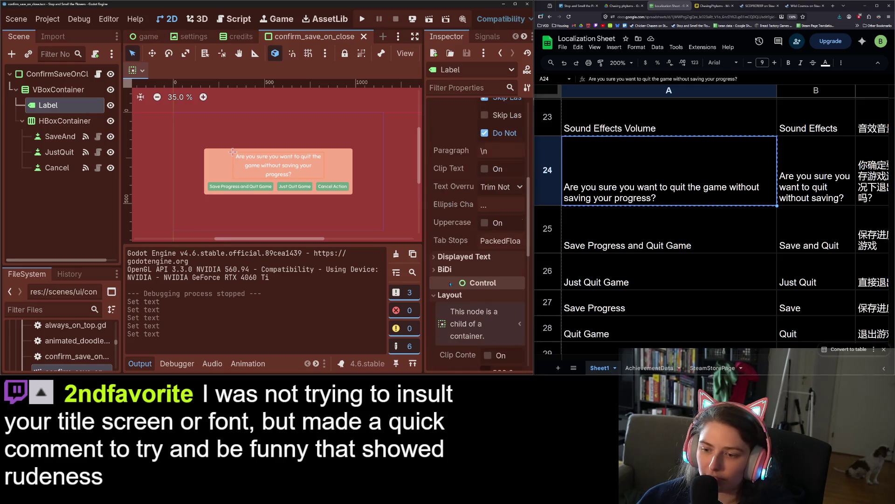
pyautogui.scroll(-5, 453, 285)
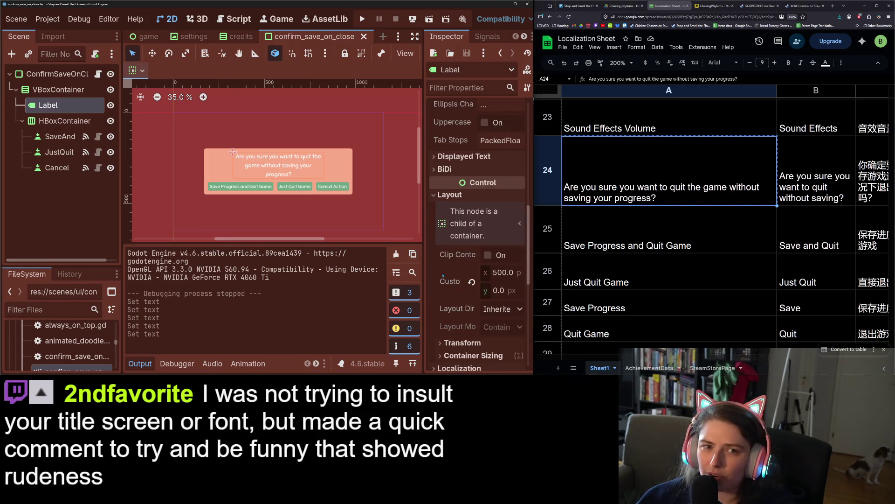
# Open the TitleScreen scene from the game scene for editing
pyautogui.click(144, 36)
pyautogui.scroll(2, 270, 169)
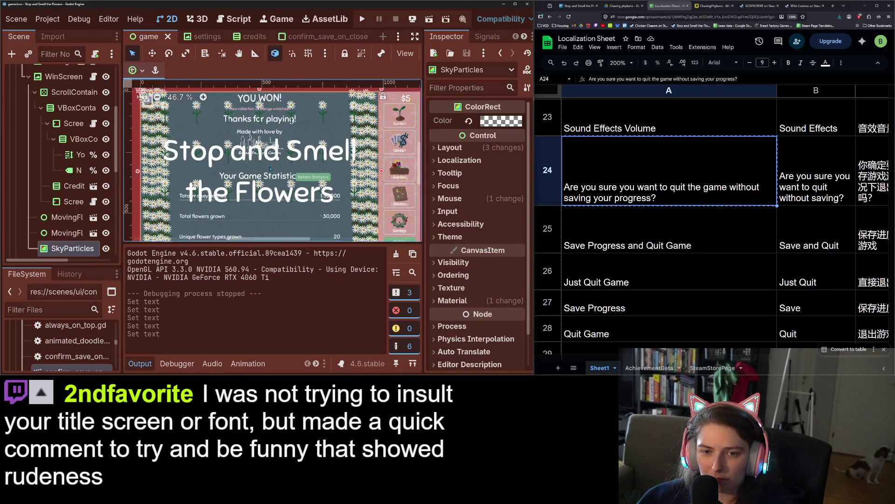
pyautogui.scroll(-5, 73, 187)
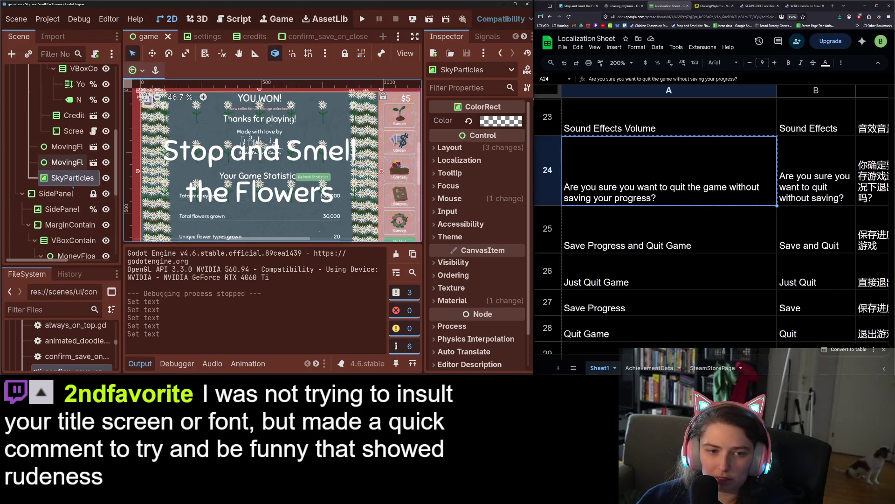
pyautogui.scroll(-1, 73, 192)
pyautogui.click(89, 217)
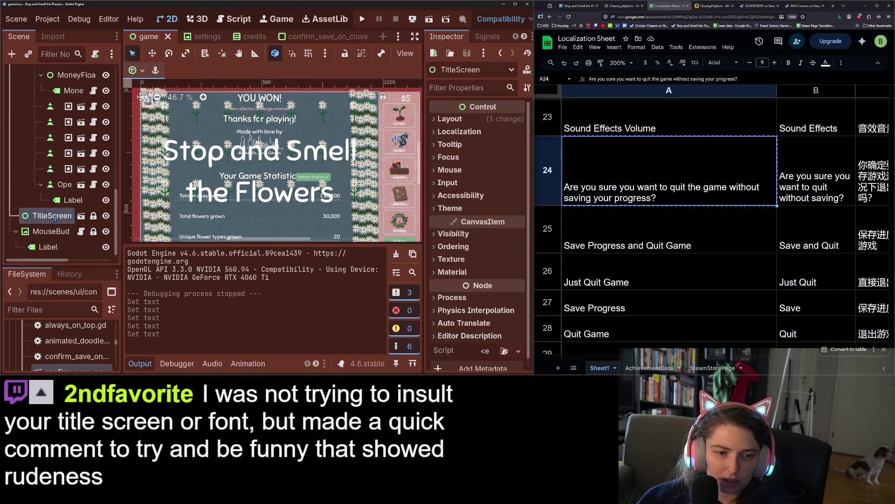
pyautogui.click(81, 217)
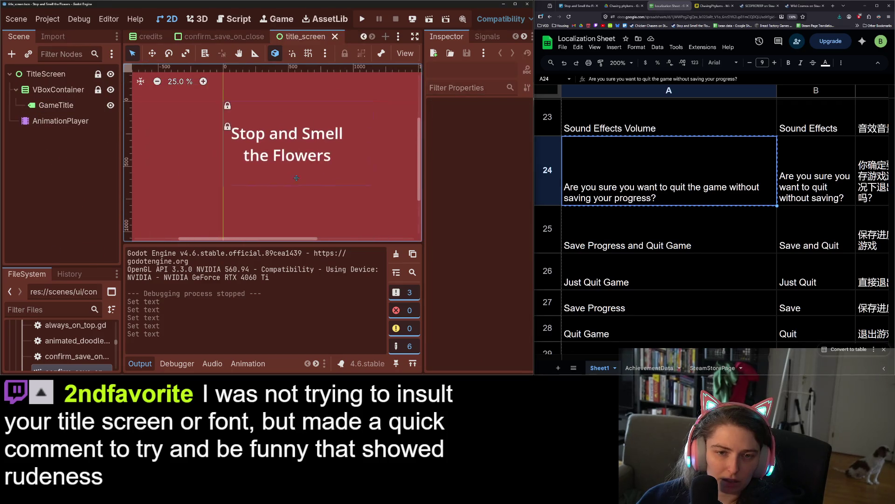
# Assign the shared theme to TitleScreen, VBoxContainer and GameTitle together
pyautogui.click(44, 74)
pyautogui.keyDown('shift'); pyautogui.click(55, 105); pyautogui.keyUp('shift')
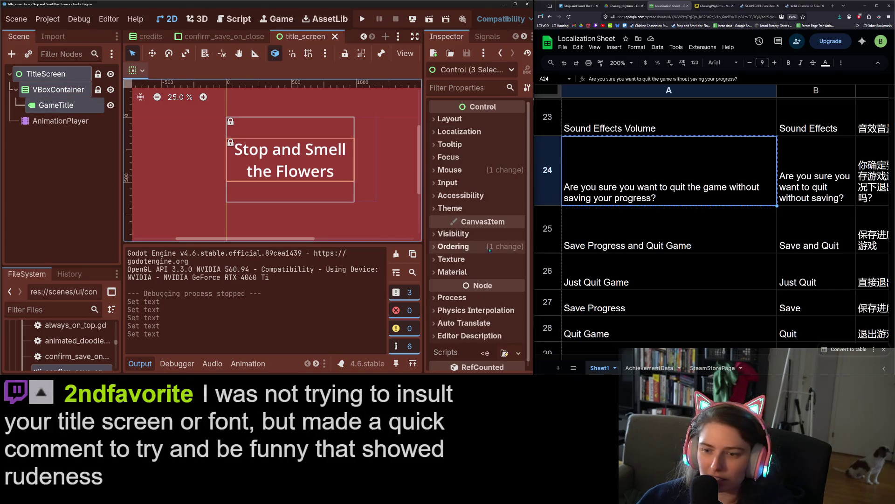
pyautogui.click(450, 208)
pyautogui.click(505, 223)
pyautogui.click(308, 98)
# Select GameTitle alone and expand its Label Settings font choices
pyautogui.scroll(2, 207, 149)
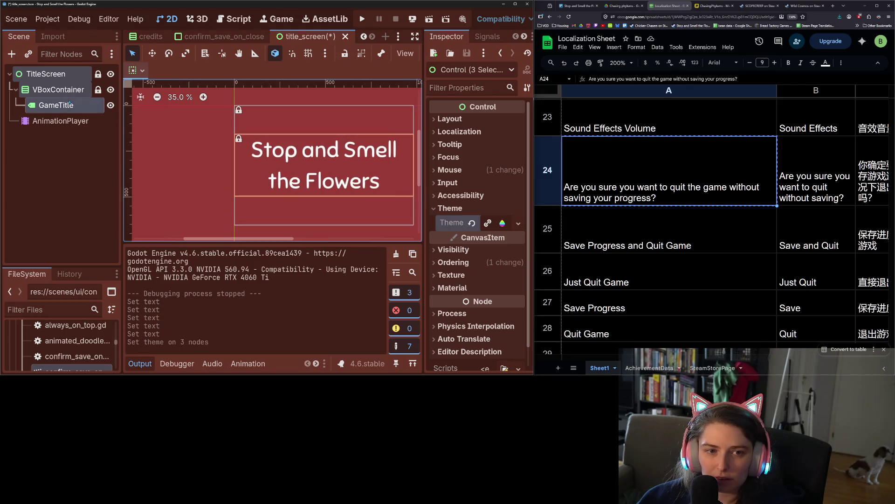
pyautogui.click(234, 135)
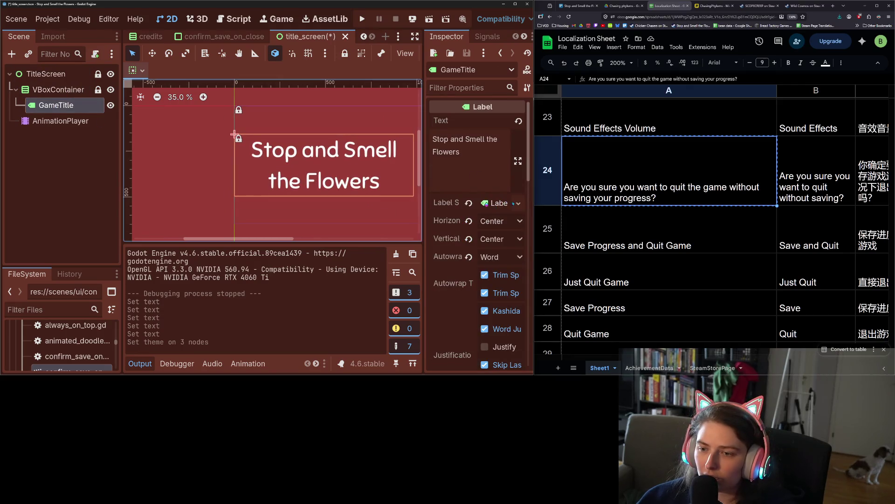
pyautogui.click(498, 204)
pyautogui.scroll(-3, 449, 260)
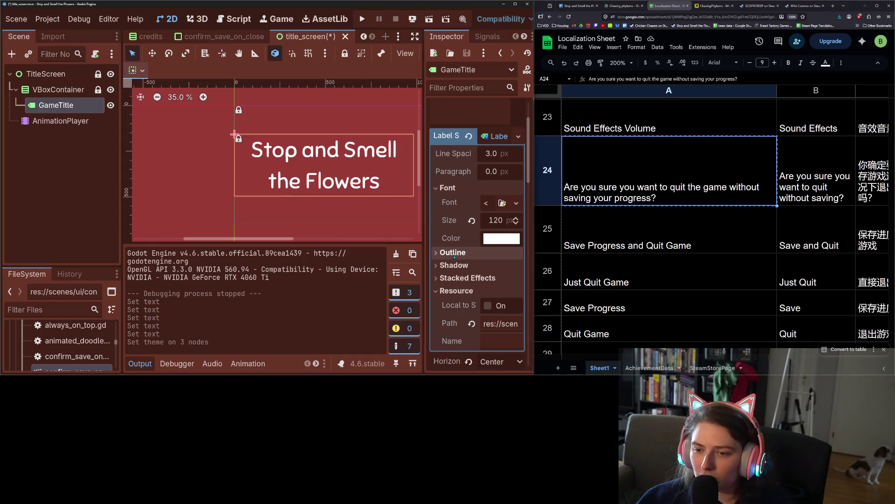
pyautogui.click(517, 203)
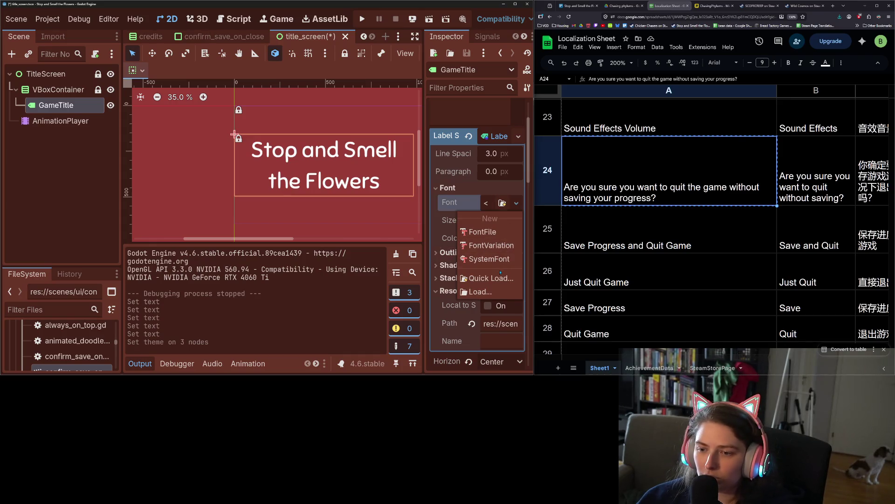
# Try Sniglet-ExtraBold as the title font, then clear it again
pyautogui.click(501, 278)
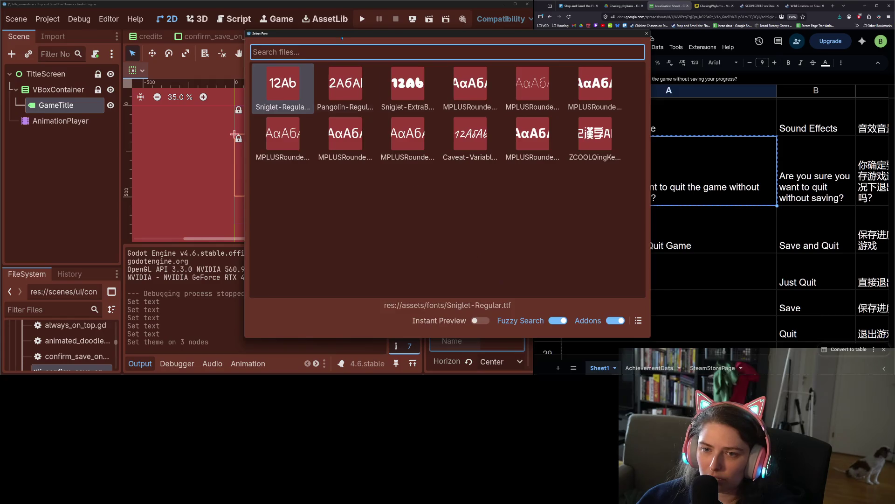
pyautogui.moveTo(357, 37); pyautogui.dragTo(569, 71)
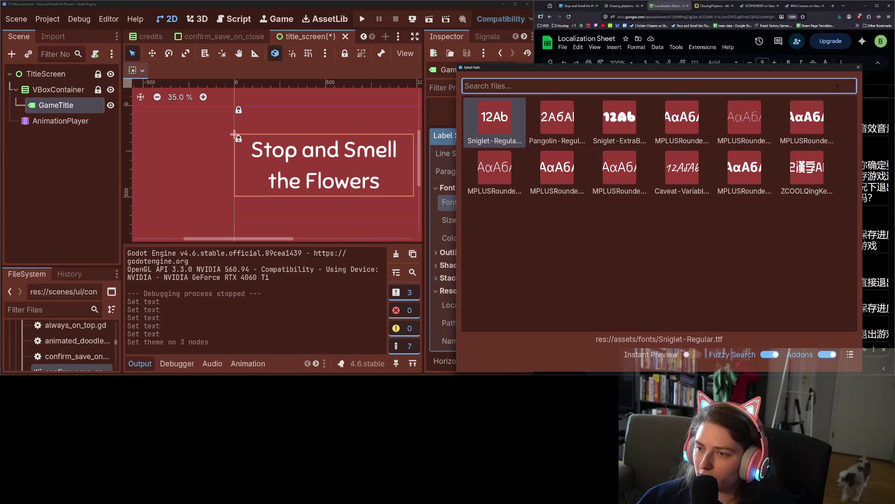
pyautogui.doubleClick(615, 119)
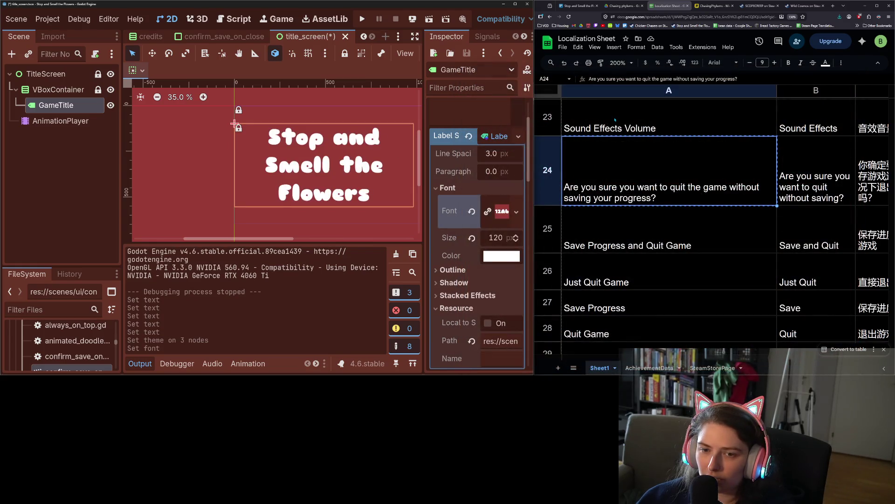
pyautogui.click(472, 211)
pyautogui.click(517, 203)
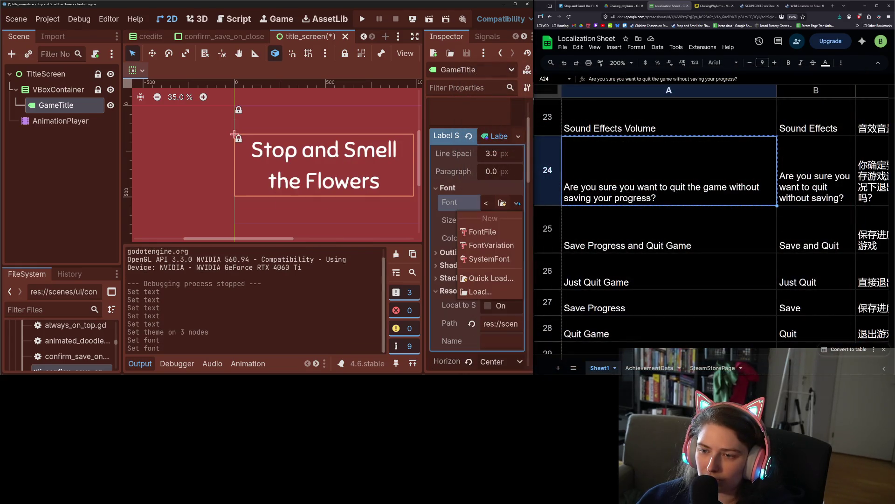
# Give the title a new system font variation based on Sniglet Regular
pyautogui.click(490, 258)
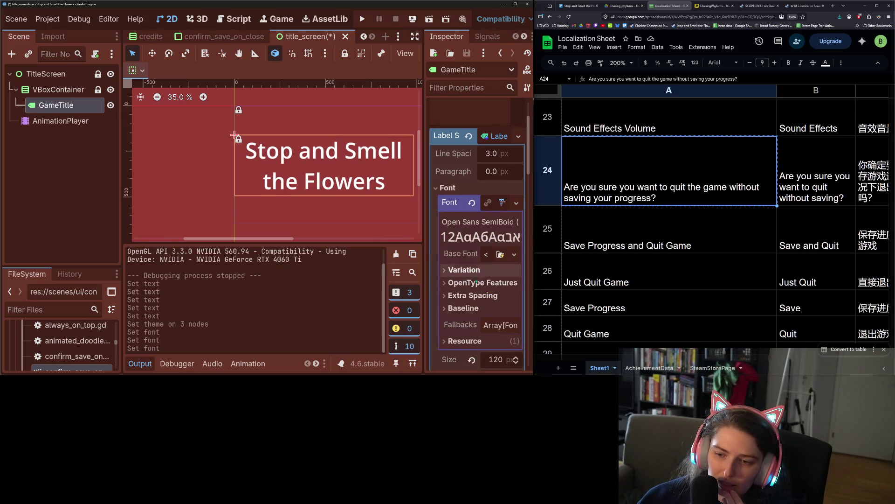
pyautogui.click(467, 270)
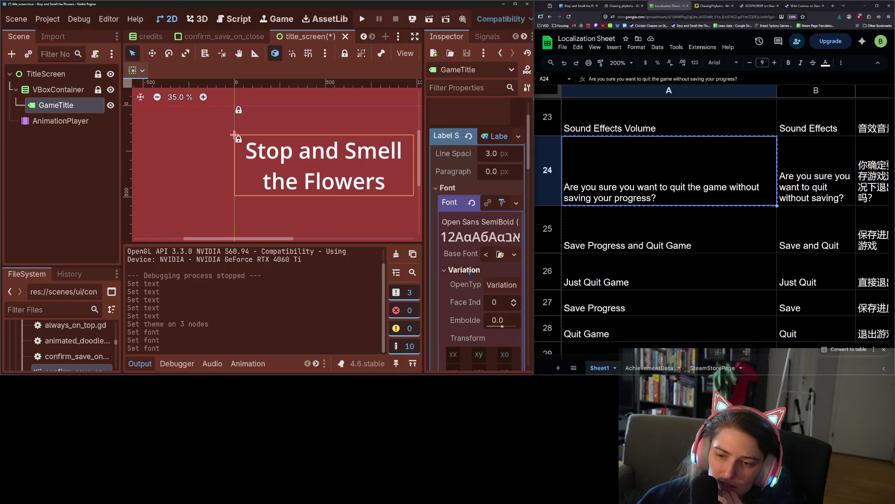
pyautogui.click(511, 255)
pyautogui.click(485, 330)
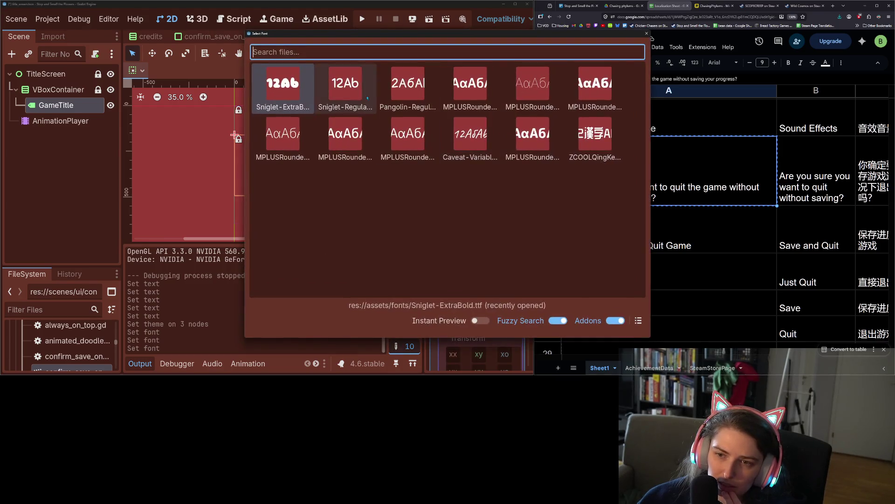
pyautogui.doubleClick(368, 97)
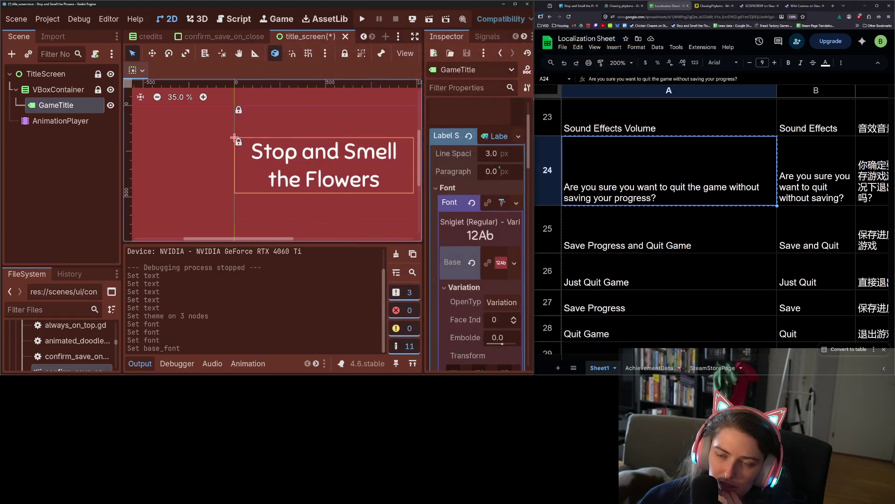
# Set the font variation's Embolden to 0.54 and save the title screen scene
pyautogui.scroll(-2, 467, 252)
pyautogui.scroll(-2, 459, 286)
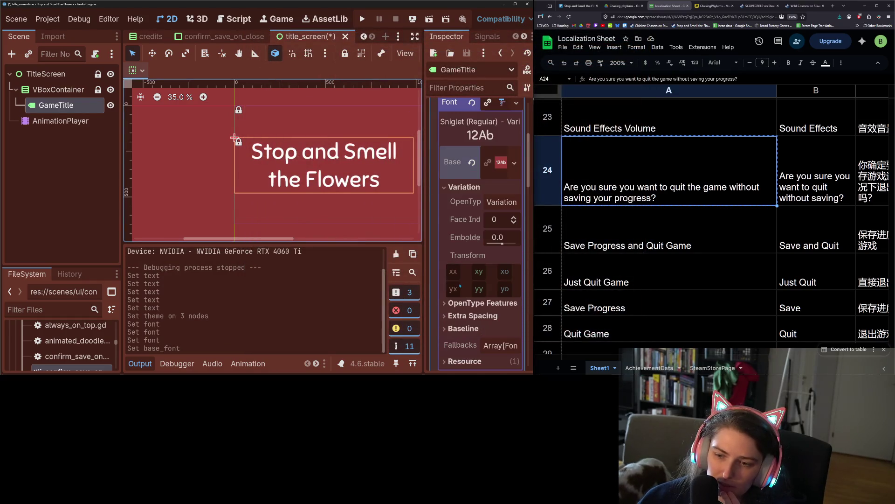
pyautogui.moveTo(502, 243); pyautogui.dragTo(506, 243)
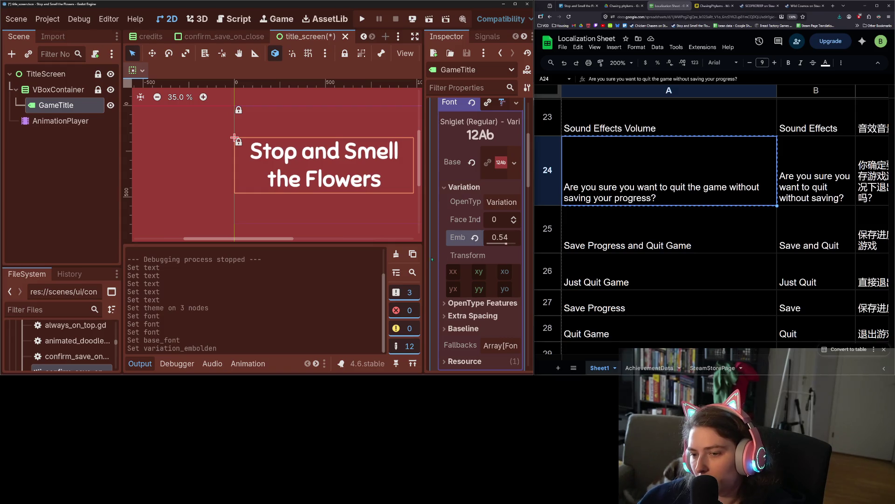
pyautogui.hotkey('ctrl', 's')
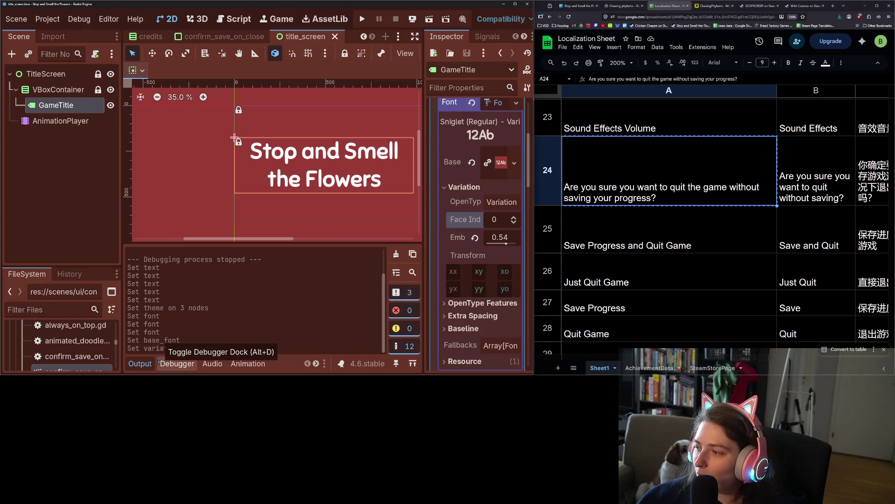
pyautogui.click(145, 365)
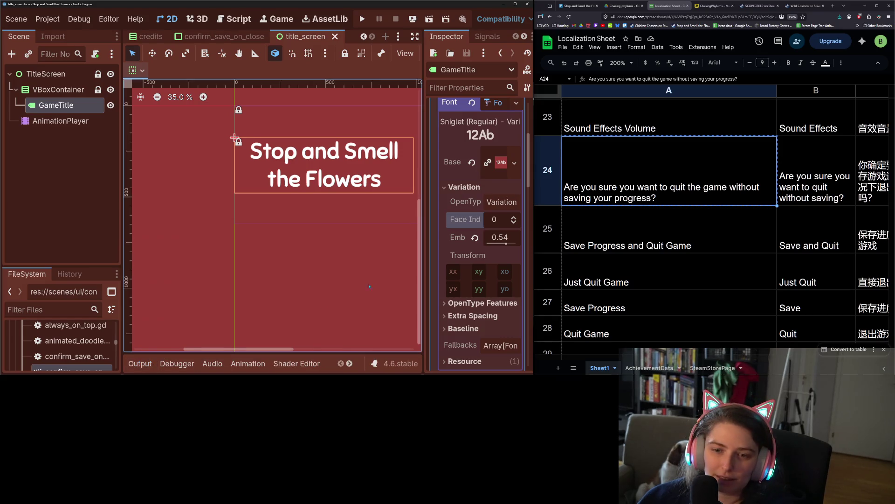
# Zoom the title screen canvas and collapse GameTitle's Label Settings in the Inspector
pyautogui.scroll(-1, 307, 281)
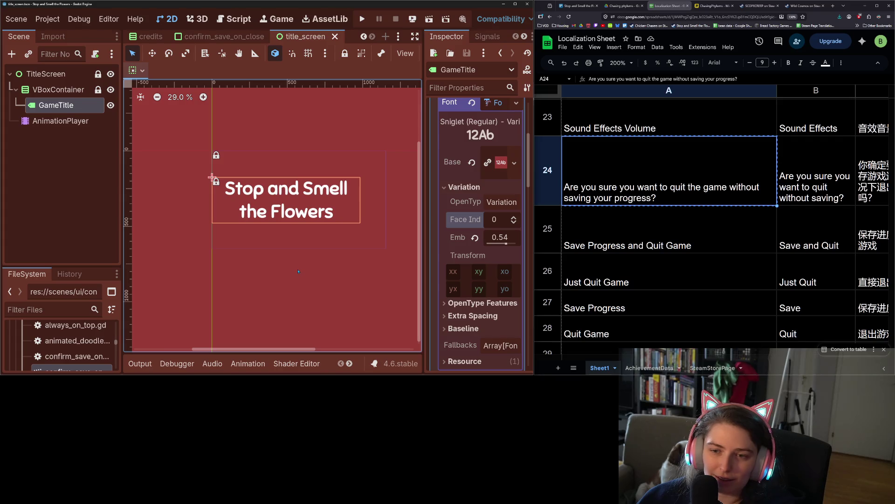
pyautogui.scroll(4, 298, 267)
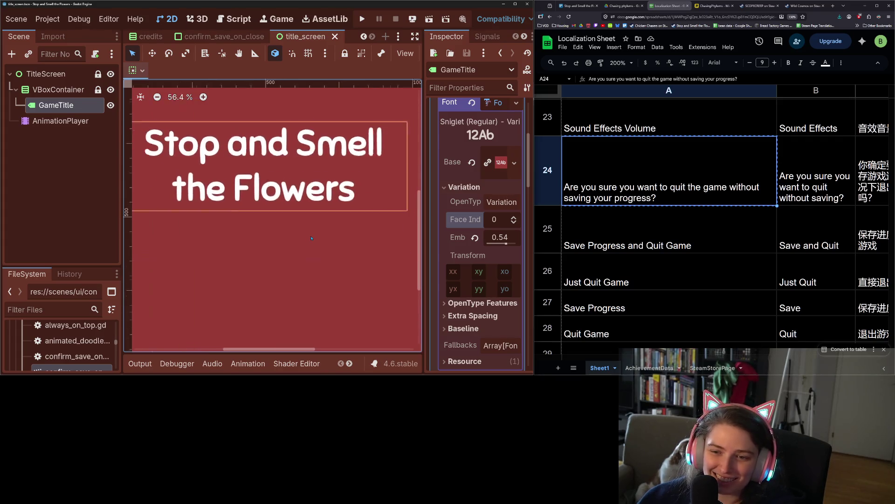
pyautogui.scroll(-3, 311, 238)
pyautogui.scroll(4, 433, 196)
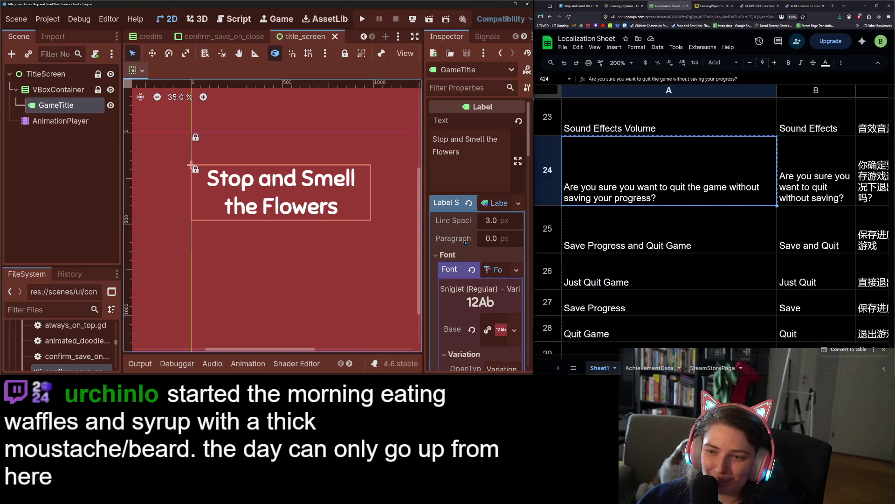
pyautogui.click(497, 202)
pyautogui.scroll(-8, 467, 223)
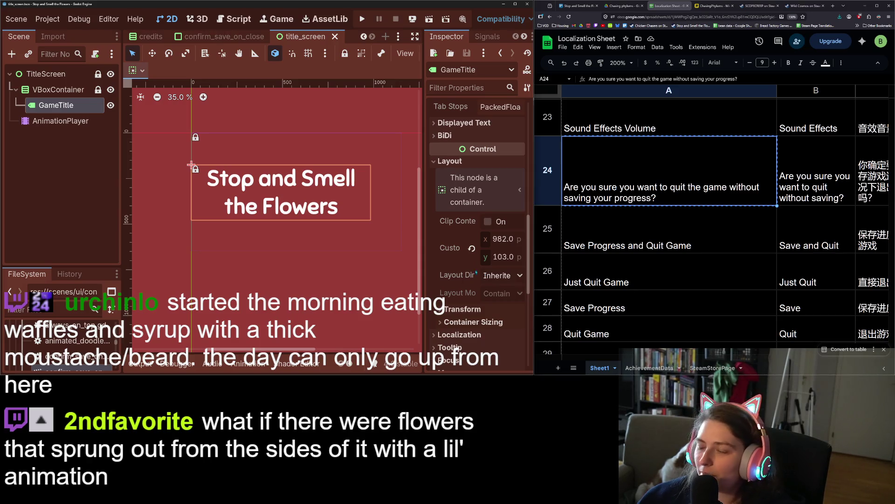
pyautogui.click(364, 20)
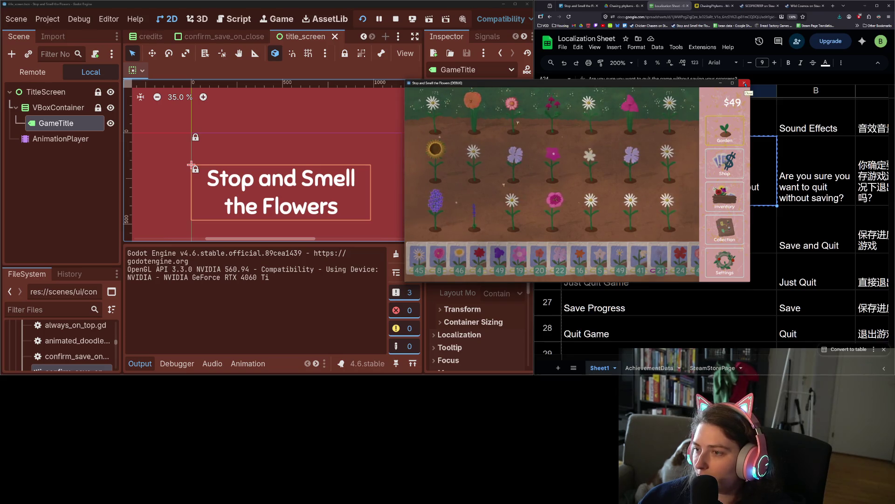
# Close the running game and choose Just Quit Game in its quit dialog
pyautogui.click(745, 84)
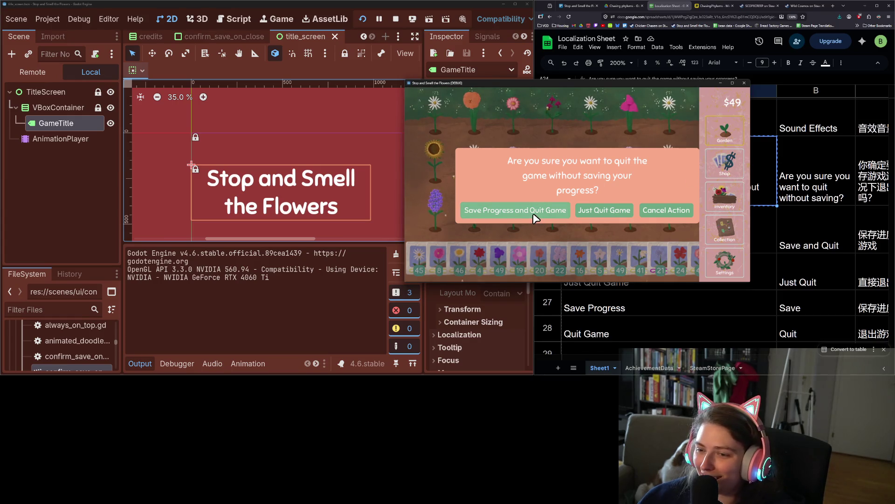
pyautogui.click(516, 210)
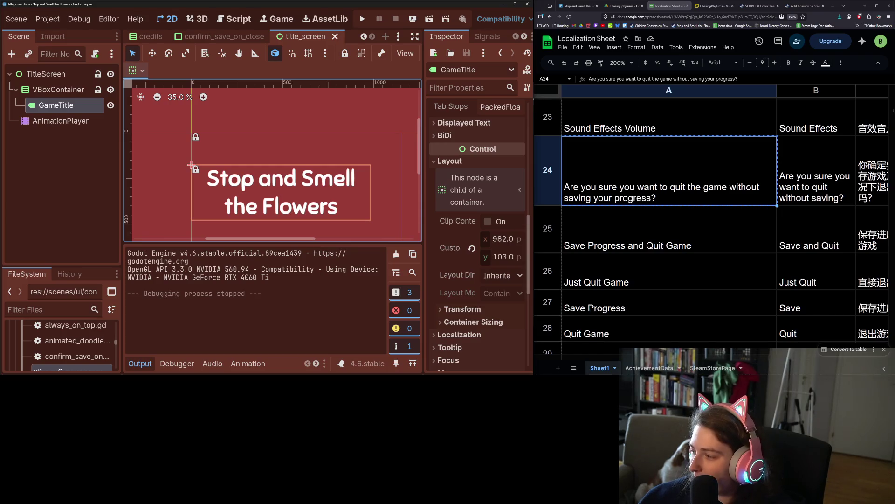
# Commit only title_screen.tscn with the summary 'updates title font to be more bold'
pyautogui.hotkey('alt', 'Tab')
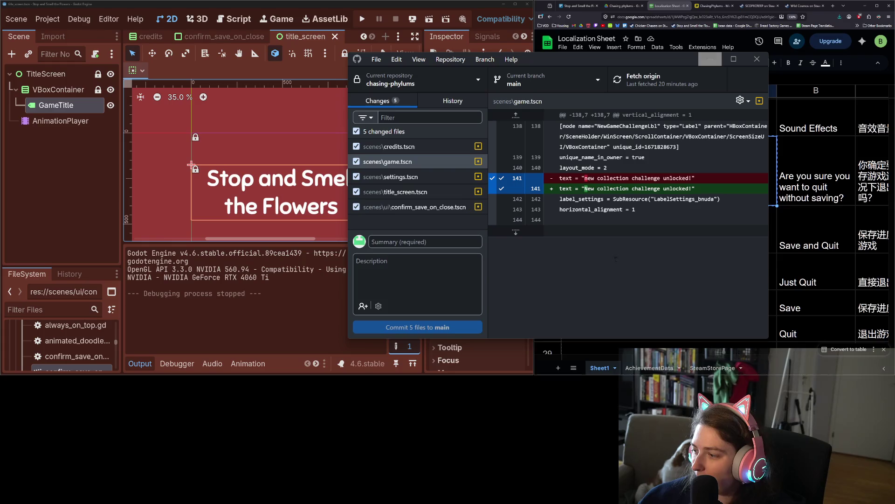
pyautogui.click(357, 131)
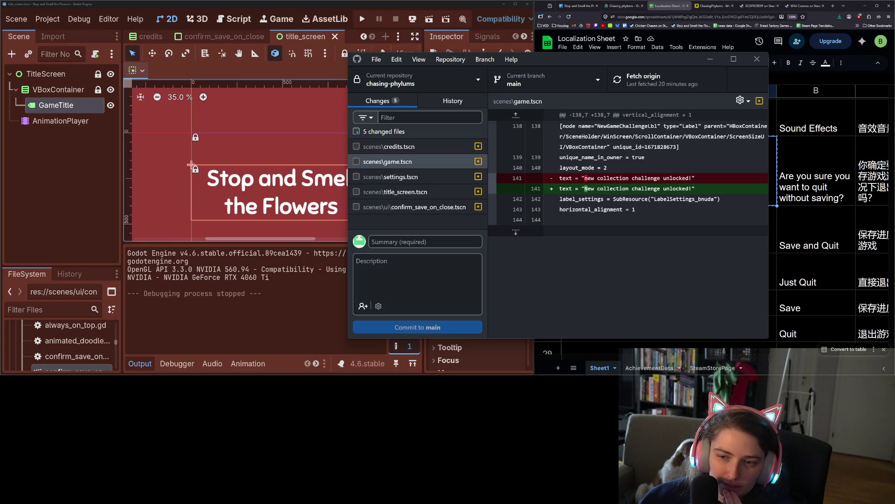
pyautogui.click(409, 191)
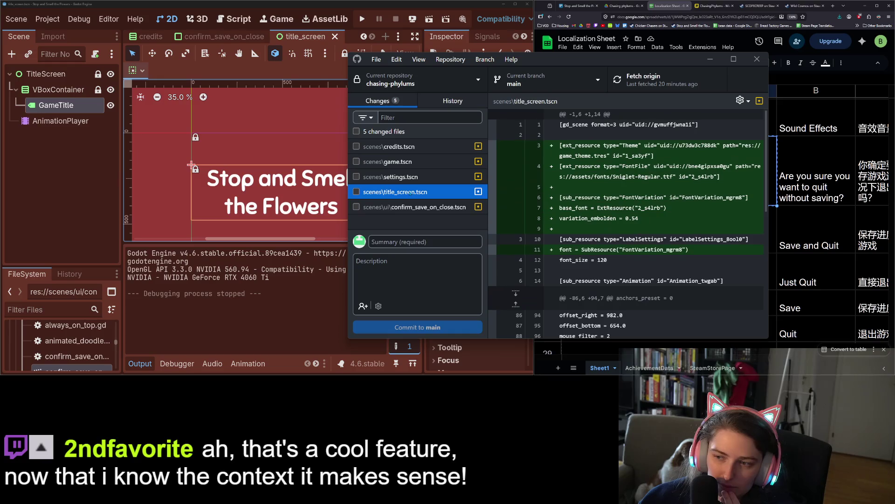
pyautogui.click(356, 192)
pyautogui.scroll(-5, 606, 210)
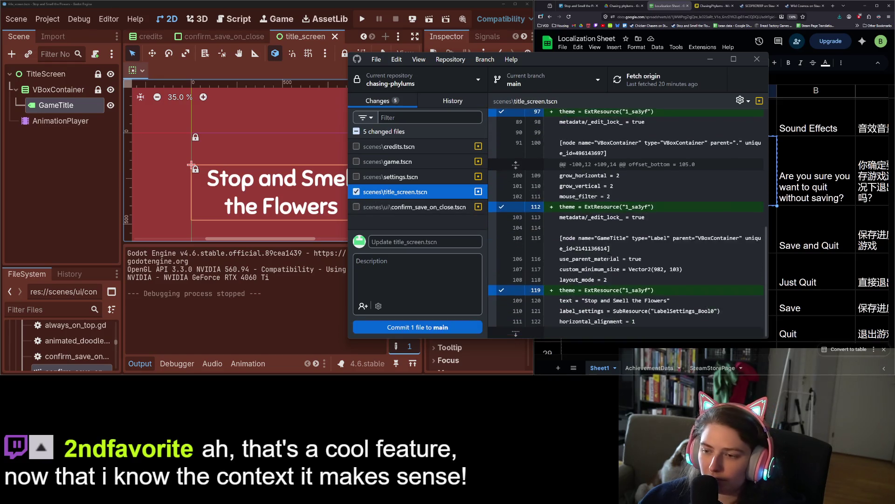
pyautogui.click(425, 242)
pyautogui.write('updates title fo')
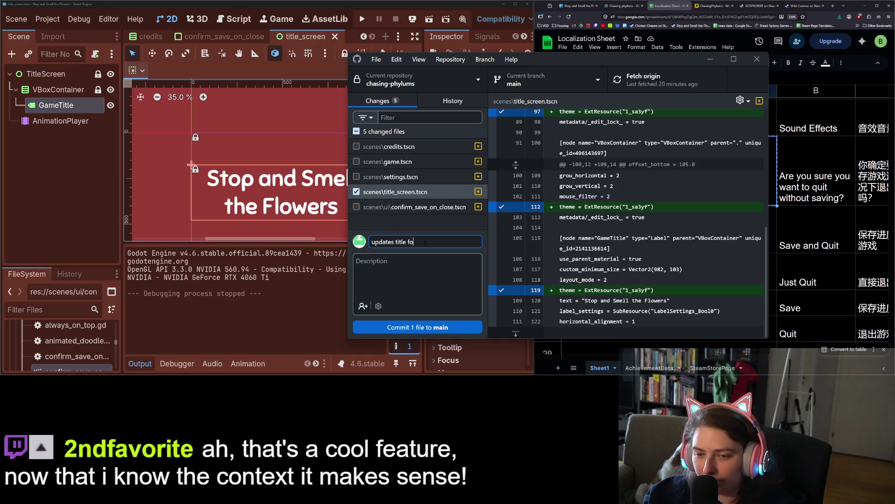
pyautogui.write('nt to be more bold')
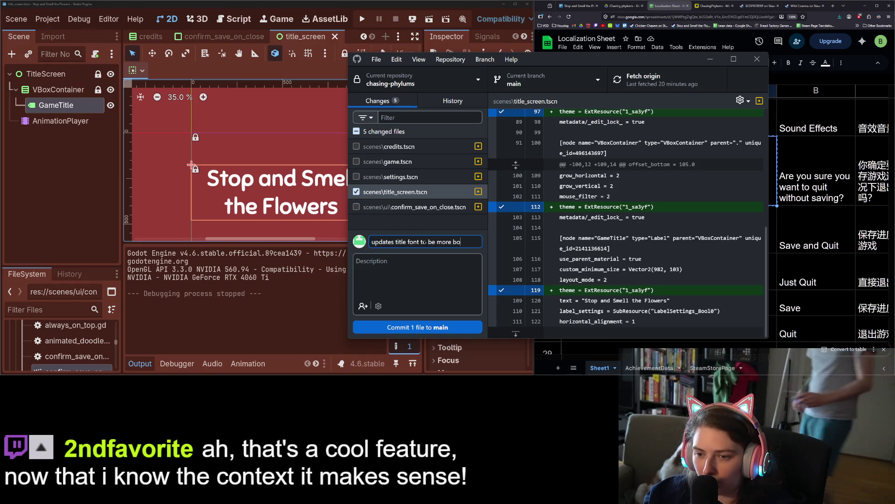
pyautogui.hotkey('ctrl', 'Return')
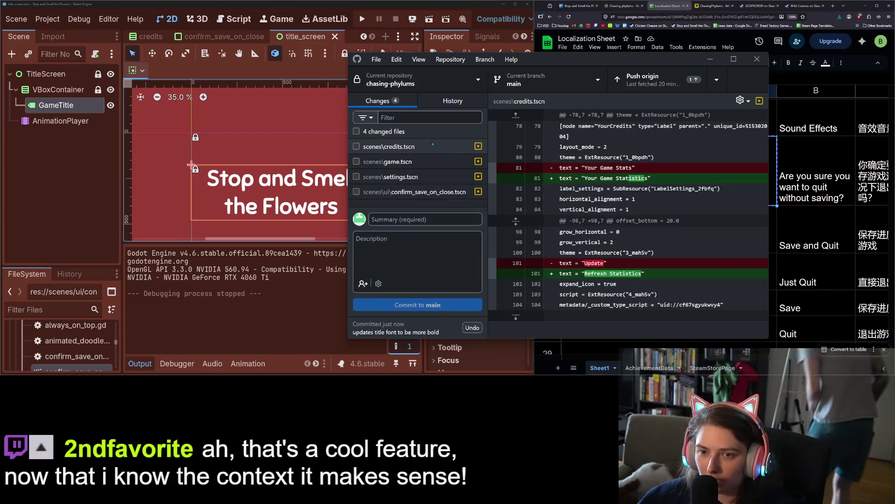
pyautogui.click(711, 59)
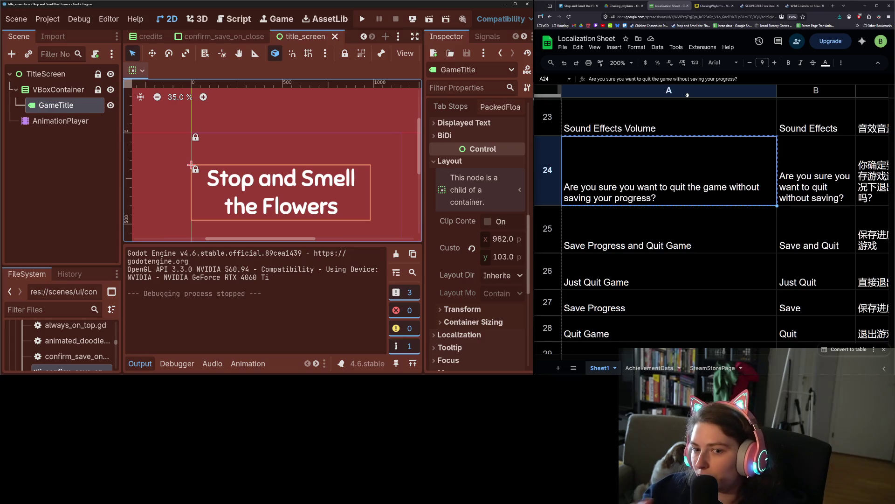
pyautogui.scroll(-2, 439, 247)
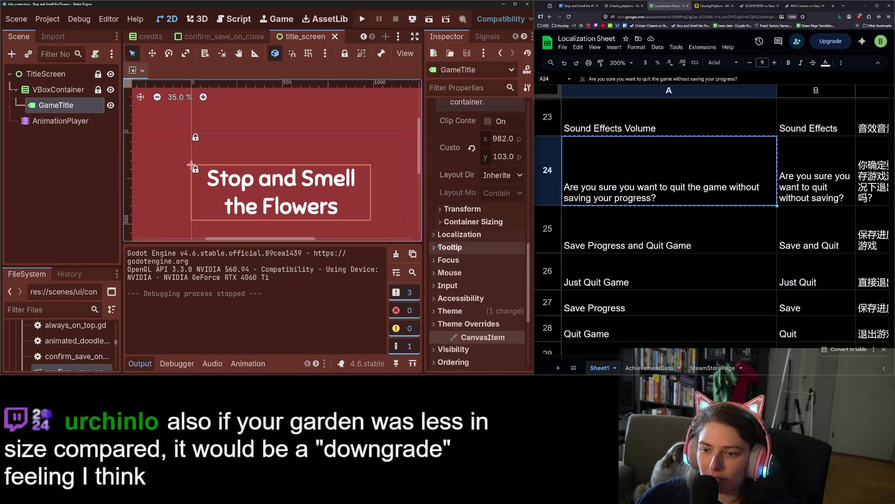
pyautogui.scroll(-2, 440, 247)
pyautogui.click(450, 172)
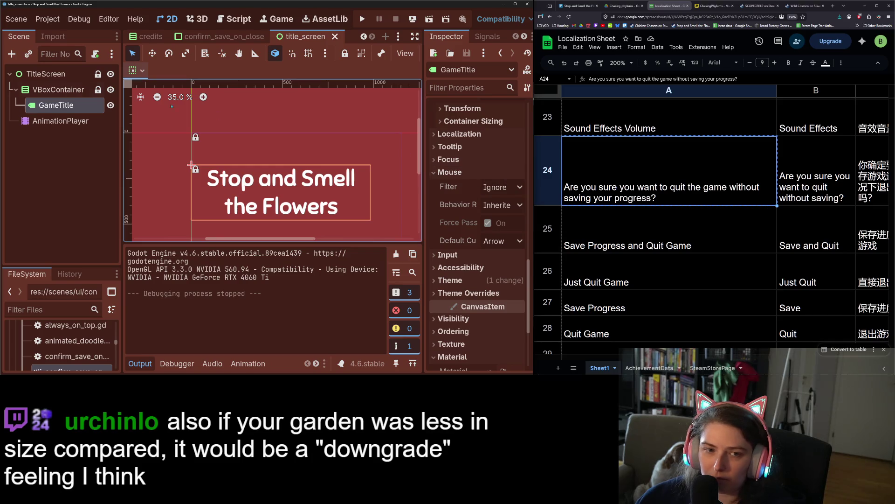
pyautogui.click(46, 73)
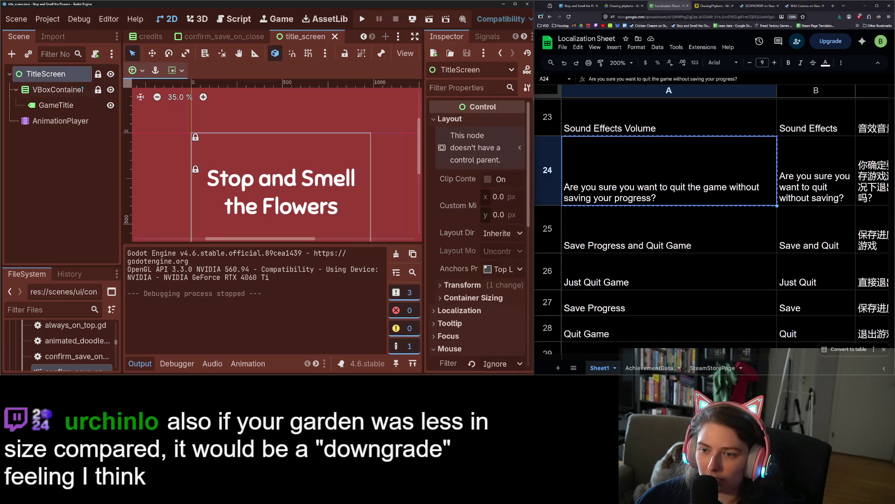
pyautogui.scroll(-3, 484, 287)
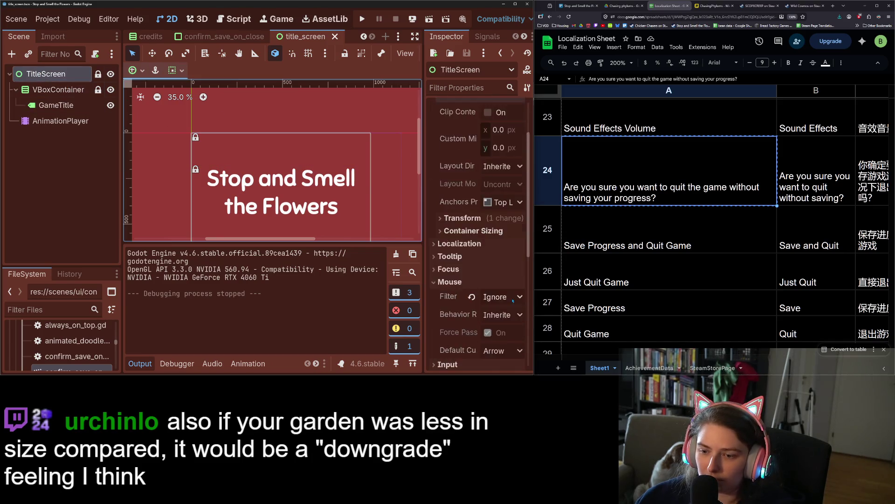
pyautogui.click(56, 105)
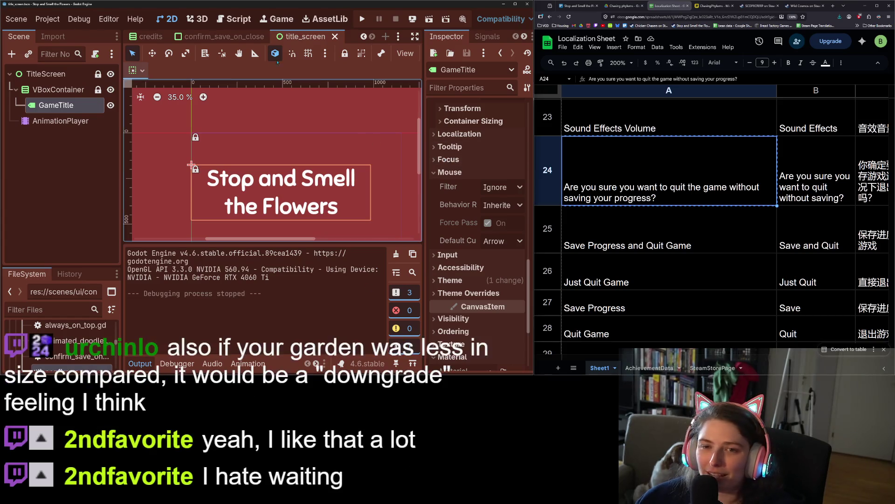
pyautogui.click(335, 37)
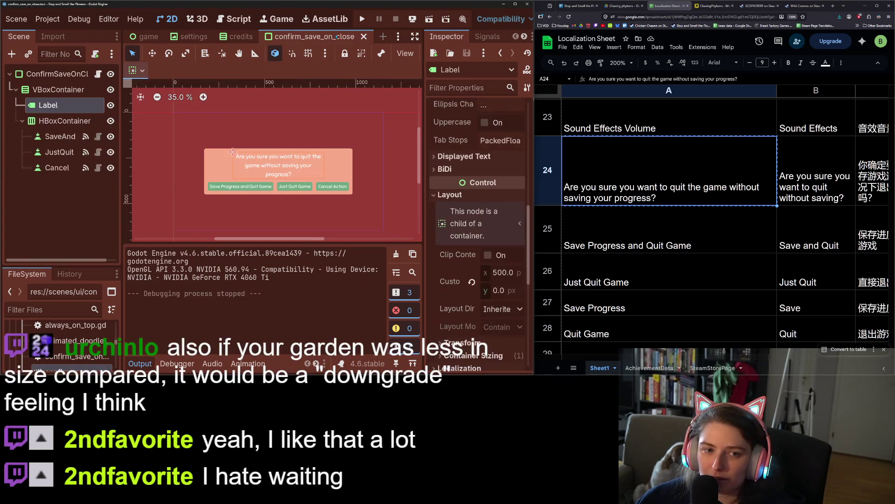
# Close the finished quit-dialog scene and return to the game scene
pyautogui.click(755, 246)
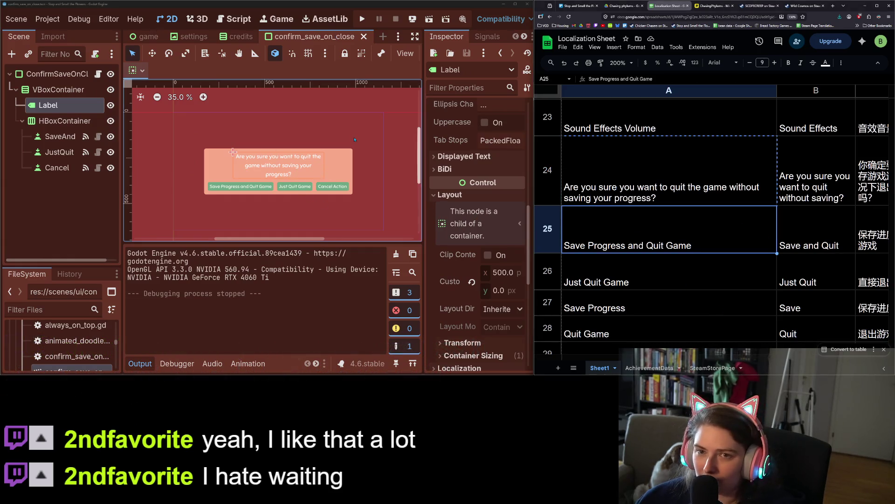
pyautogui.click(364, 36)
pyautogui.scroll(5, 668, 243)
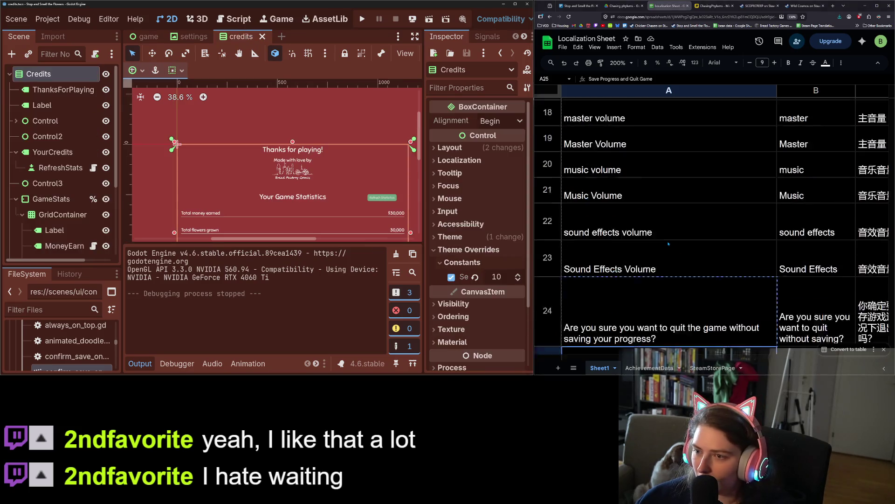
pyautogui.scroll(5, 669, 243)
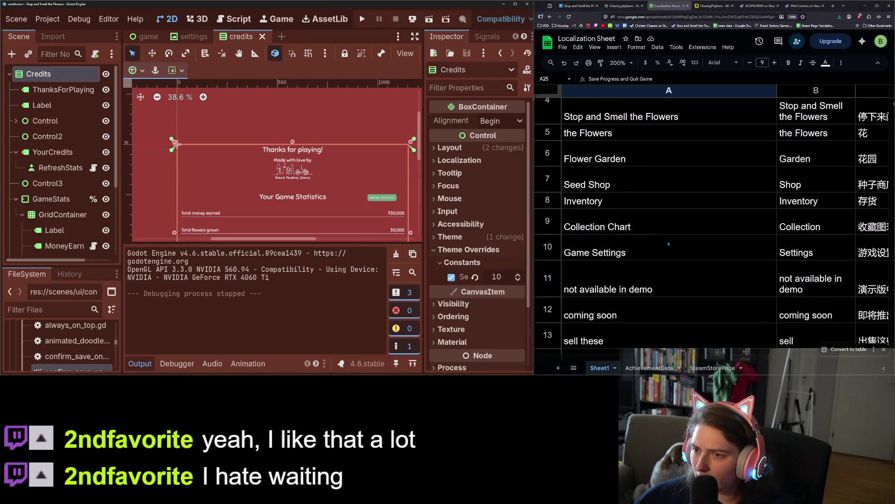
pyautogui.scroll(-2, 615, 233)
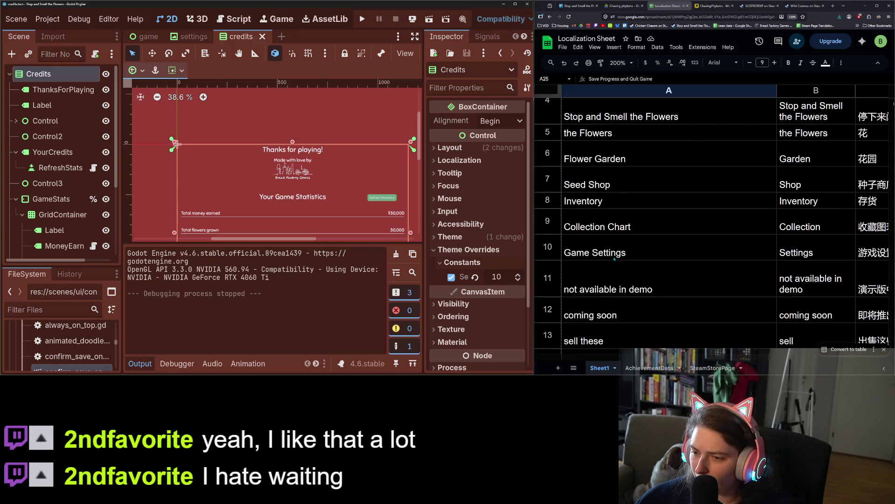
pyautogui.click(609, 189)
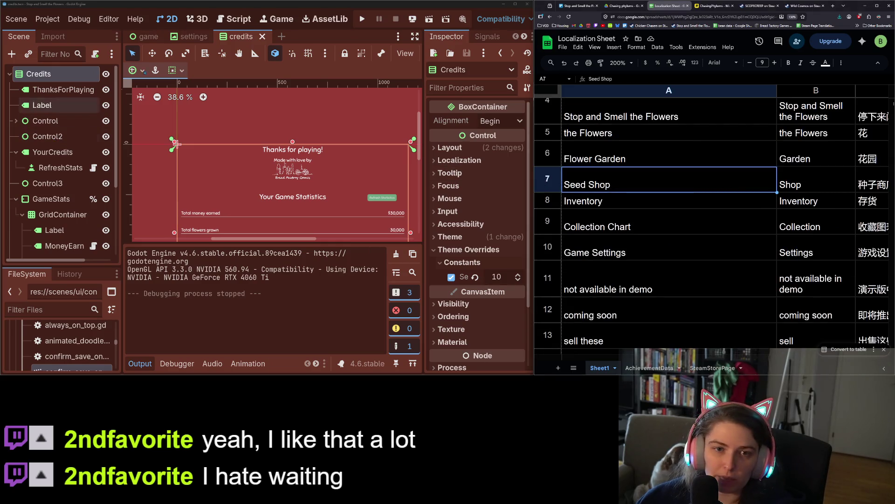
pyautogui.click(148, 37)
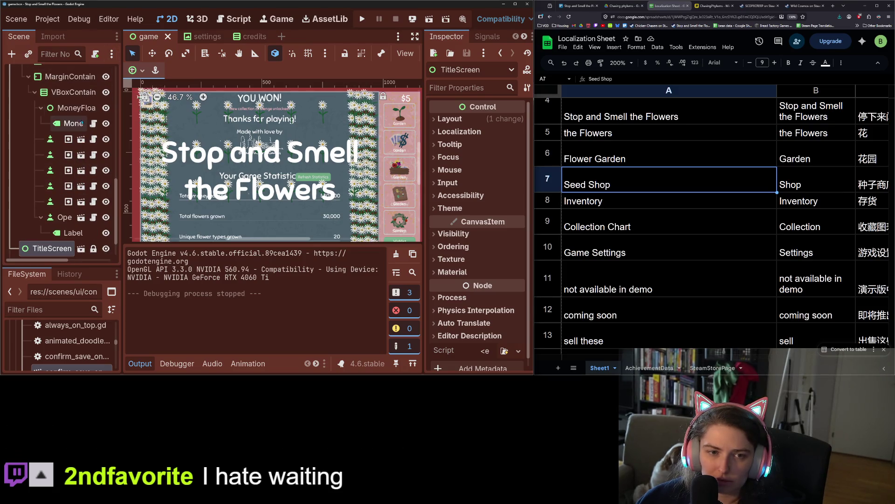
pyautogui.click(49, 139)
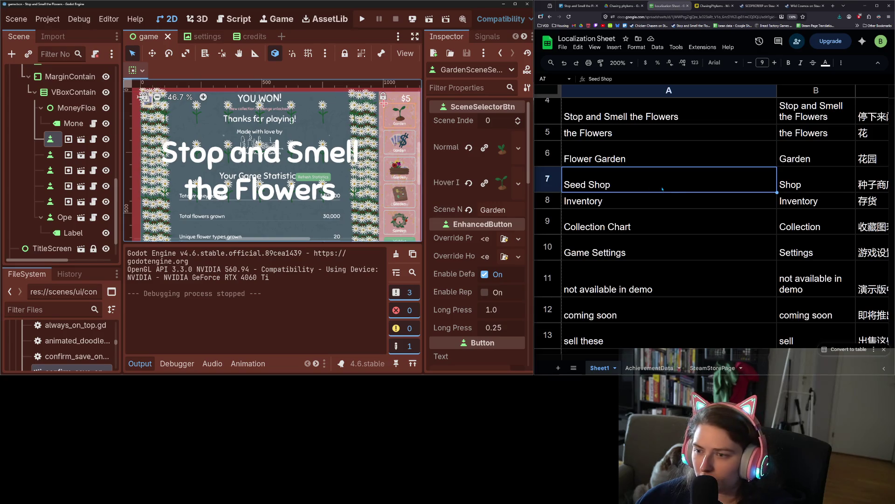
# Set the garden and shop buttons' Scene Names to Flower Garden and Seed Shop
pyautogui.doubleClick(617, 159)
pyautogui.press('Escape')
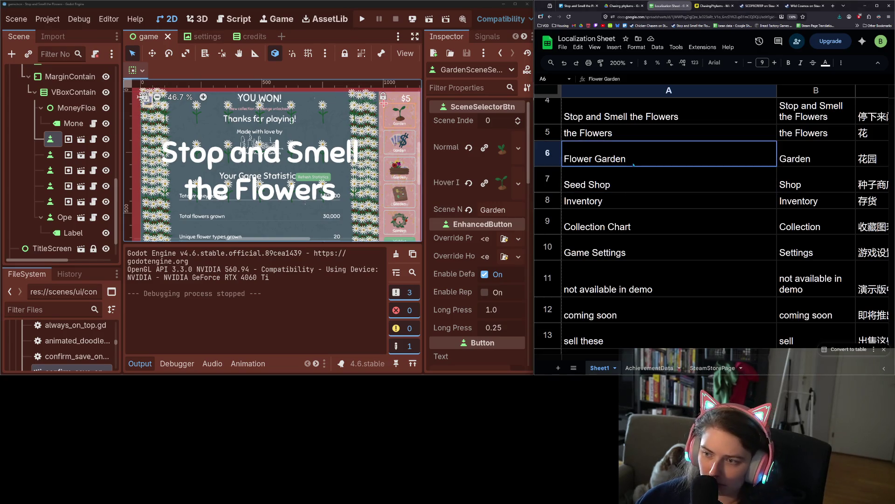
pyautogui.hotkey('ctrl', 'c')
pyautogui.click(493, 209)
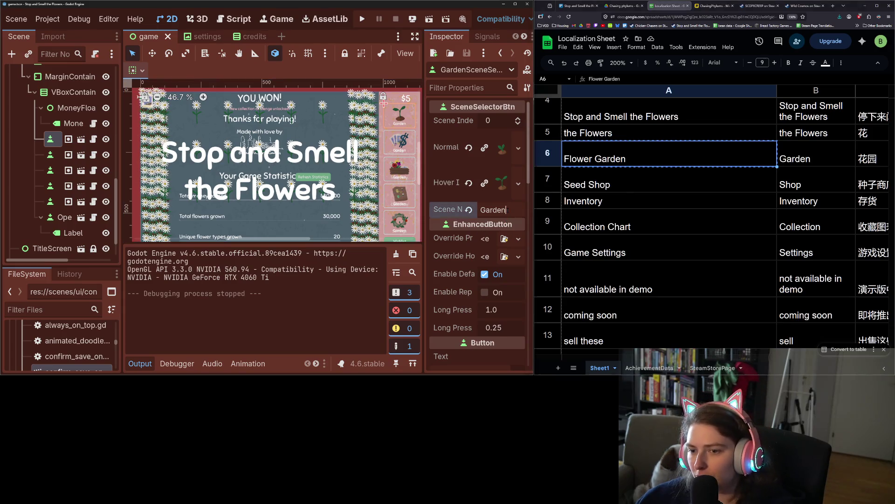
pyautogui.hotkey('ctrl', 'v')
pyautogui.press('Return')
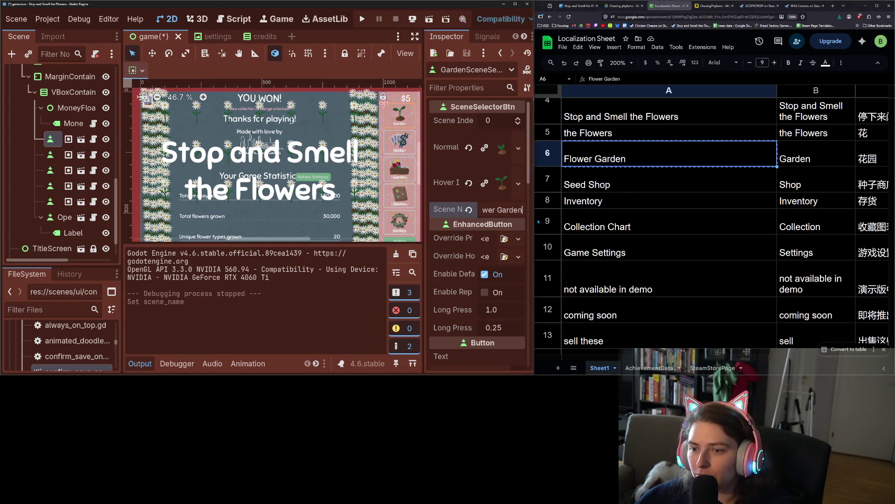
pyautogui.click(44, 155)
pyautogui.click(632, 182)
pyautogui.hotkey('ctrl', 'c')
pyautogui.click(496, 210)
pyautogui.hotkey('ctrl', 'v')
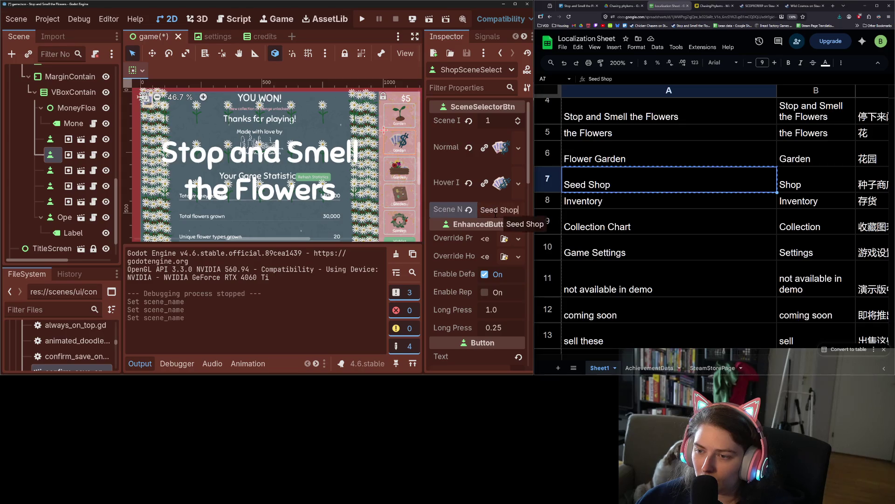
pyautogui.press('Return')
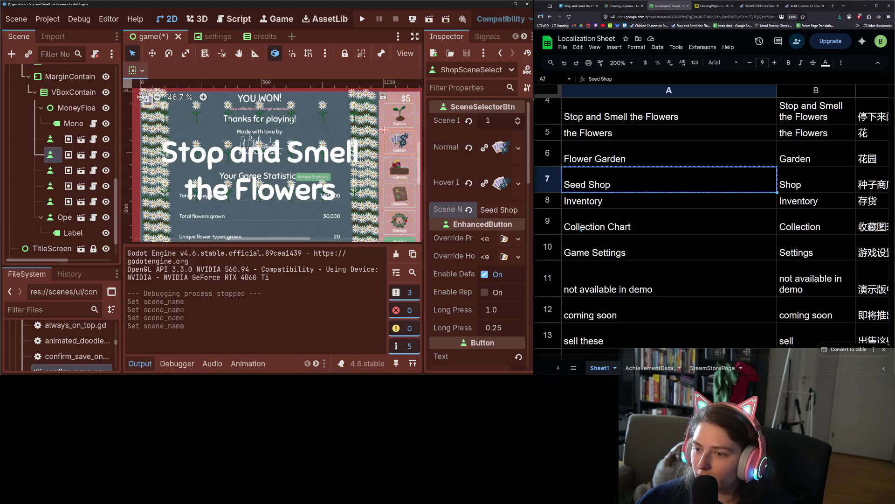
# Set the collection and settings buttons' Scene Names to Collection Chart and Game Settings, then save
pyautogui.click(605, 226)
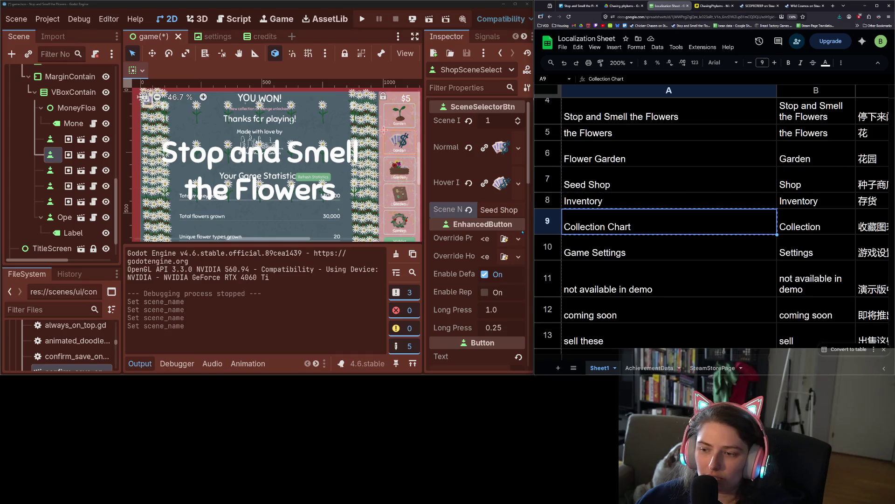
pyautogui.click(51, 186)
pyautogui.doubleClick(497, 209)
pyautogui.hotkey('ctrl', 'v')
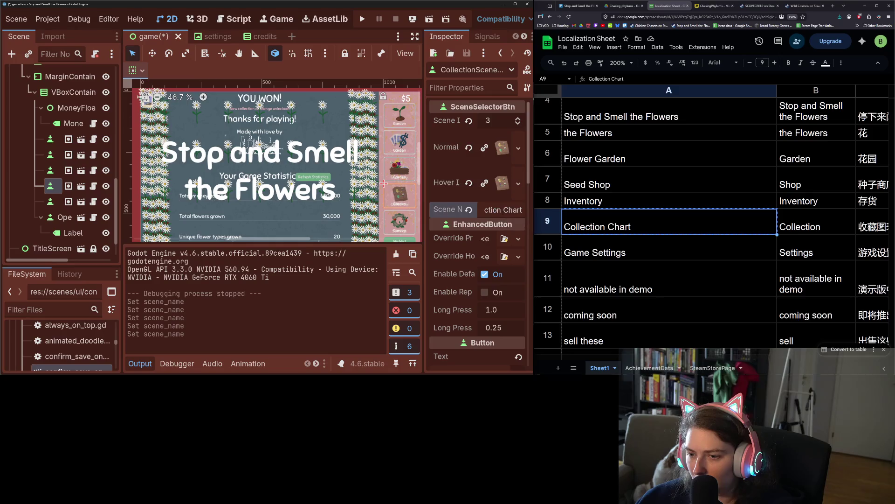
pyautogui.press('Return')
pyautogui.click(589, 249)
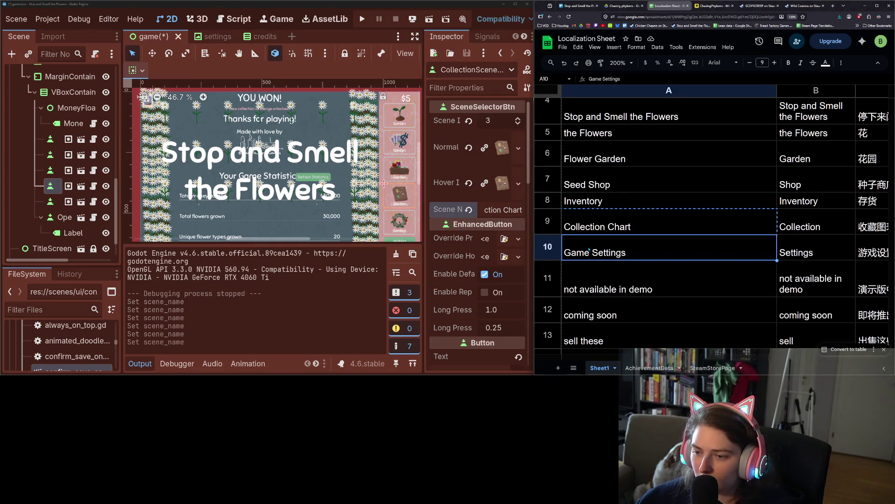
pyautogui.click(51, 201)
pyautogui.click(505, 210)
pyautogui.hotkey('ctrl', 'a')
pyautogui.hotkey('ctrl', 'v')
pyautogui.press('Return')
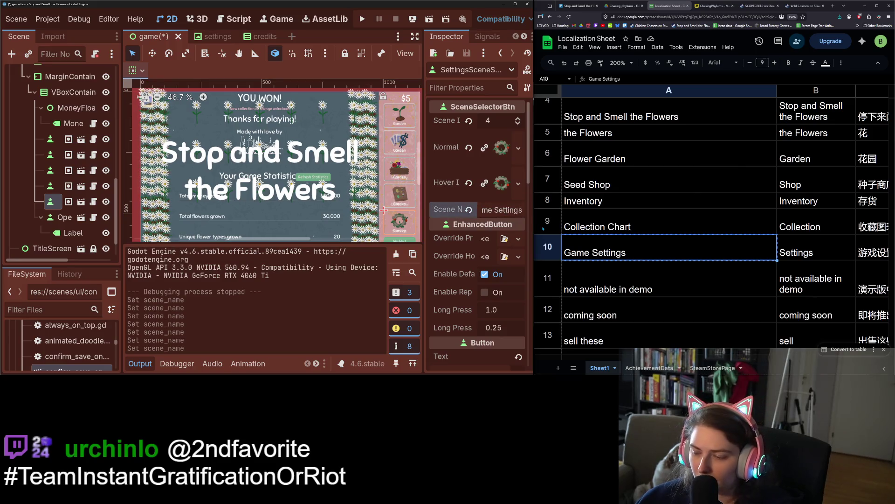
pyautogui.press('Return')
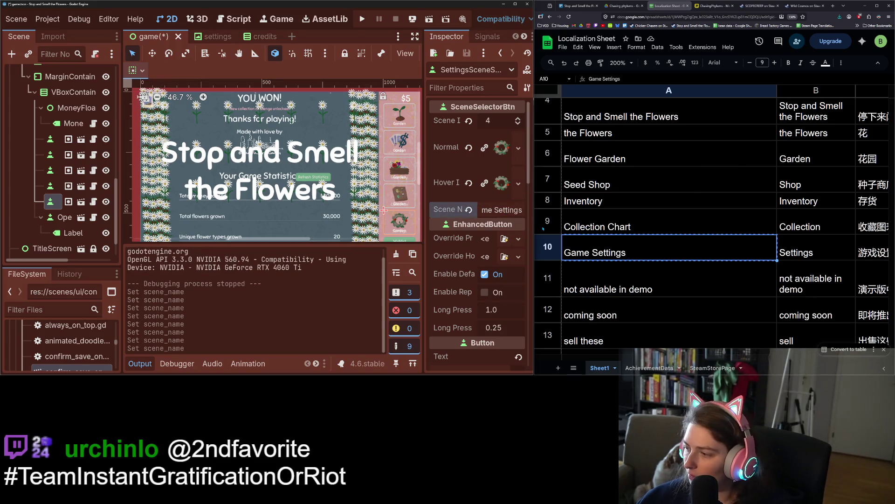
pyautogui.hotkey('ctrl', 's')
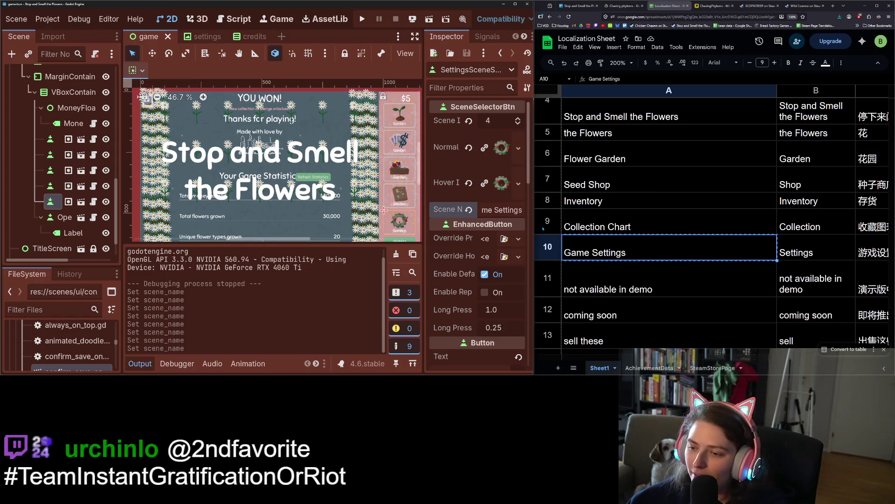
# Copy the 'not available in demo' entry from the localization sheet
pyautogui.scroll(3, 620, 213)
pyautogui.scroll(-3, 621, 219)
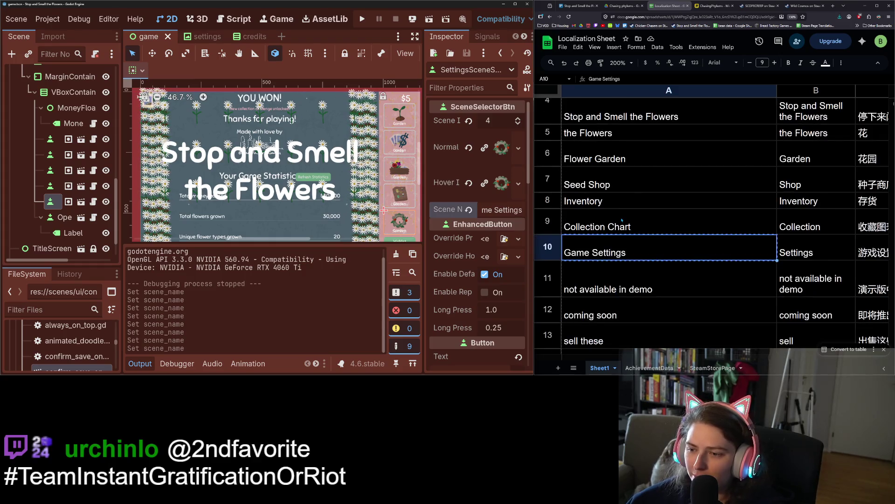
pyautogui.click(622, 220)
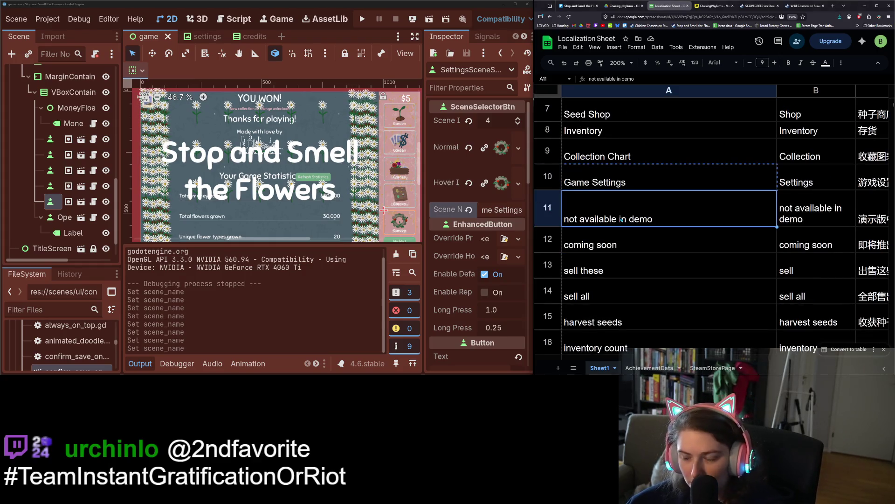
pyautogui.hotkey('ctrl', 'c')
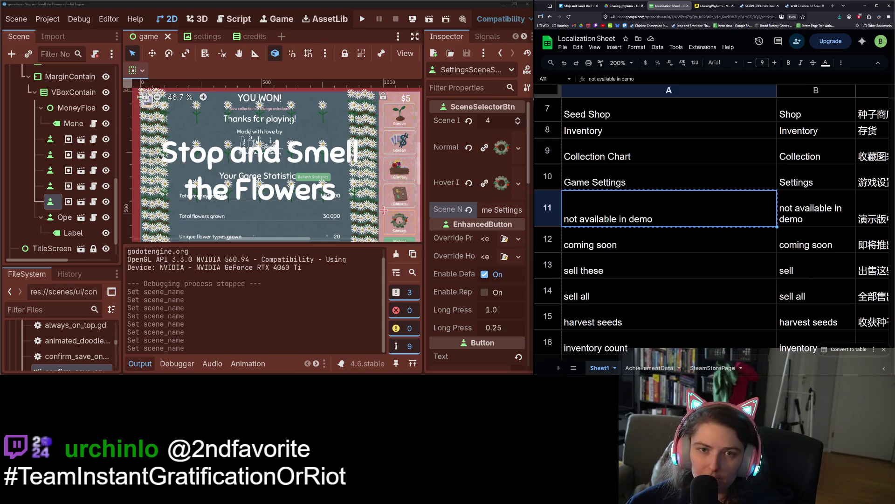
pyautogui.click(140, 363)
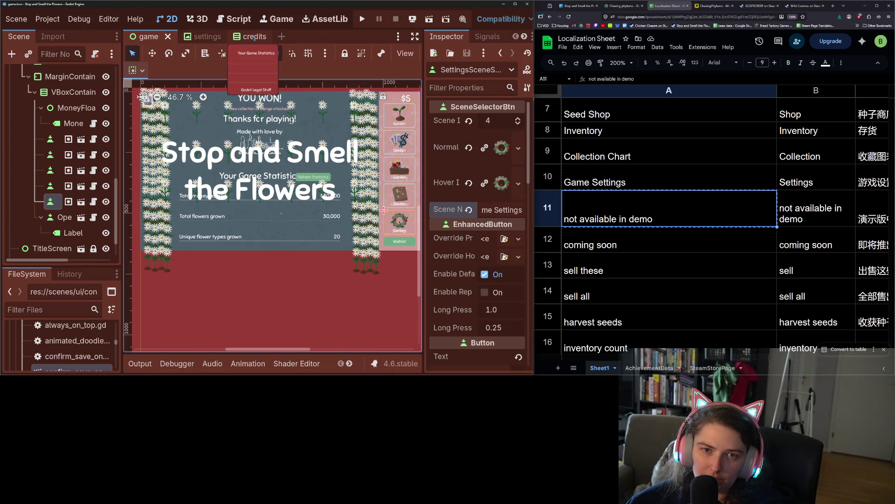
# Close the credits and settings scenes and return to the game scene's scripts
pyautogui.click(265, 38)
pyautogui.click(263, 37)
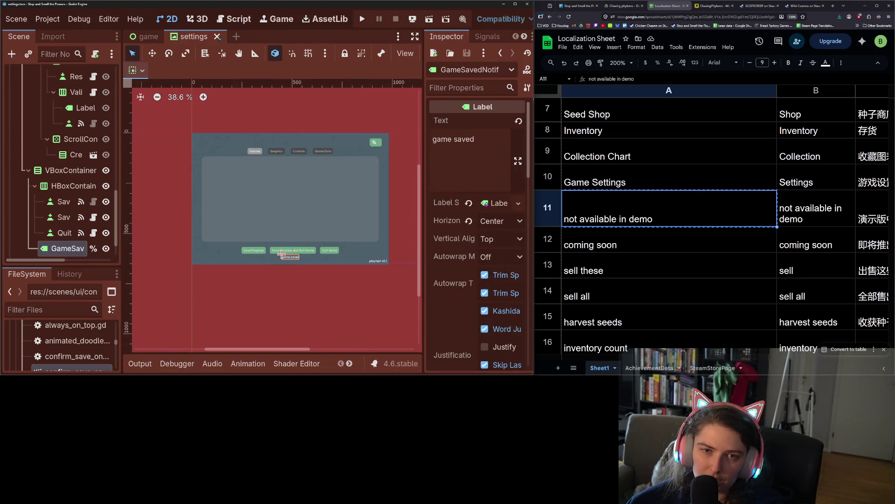
pyautogui.hotkey('ctrl', 'shift', 'w')
pyautogui.click(235, 19)
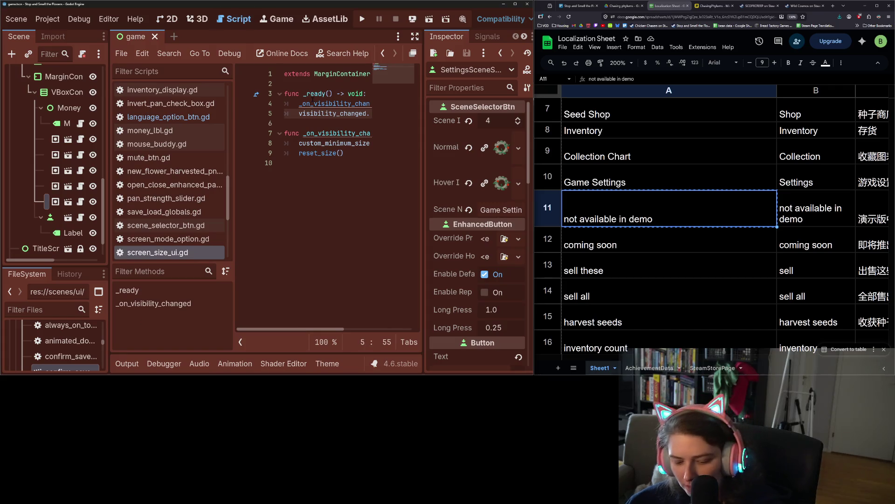
# Search the project for 'not available in demo', open the shop_button.gd match, then pick 'sell these' in the sheet
pyautogui.hotkey('ctrl', 'shift', 'f')
pyautogui.hotkey('ctrl', 'v')
pyautogui.press('Return')
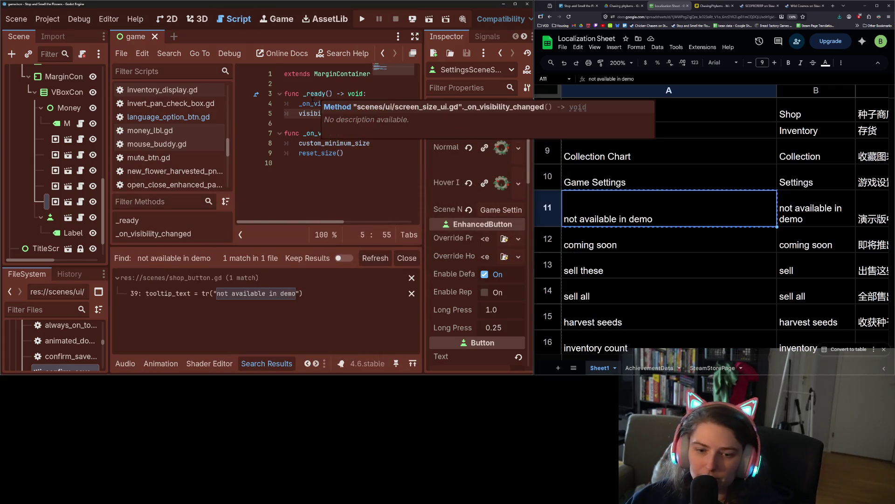
pyautogui.click(305, 298)
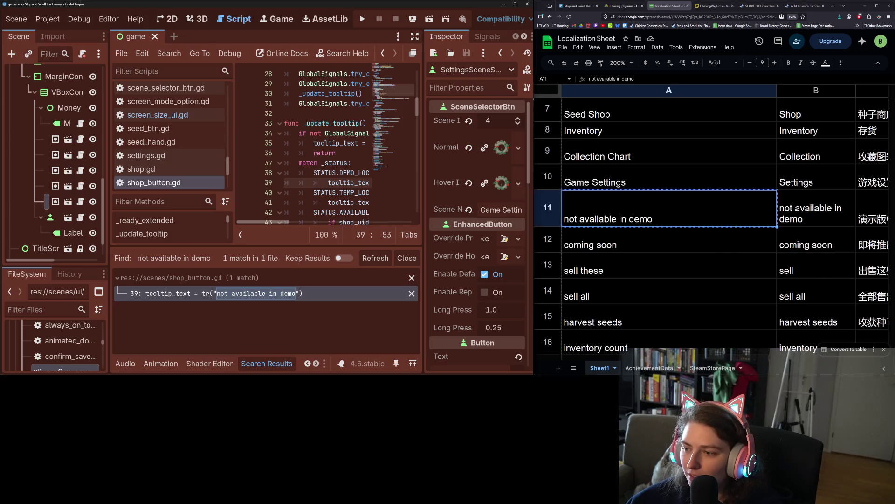
pyautogui.click(708, 272)
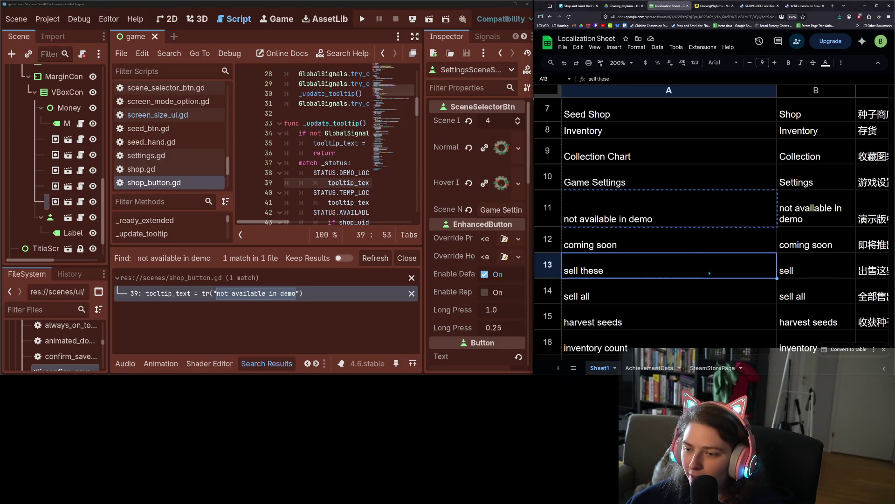
pyautogui.click(326, 325)
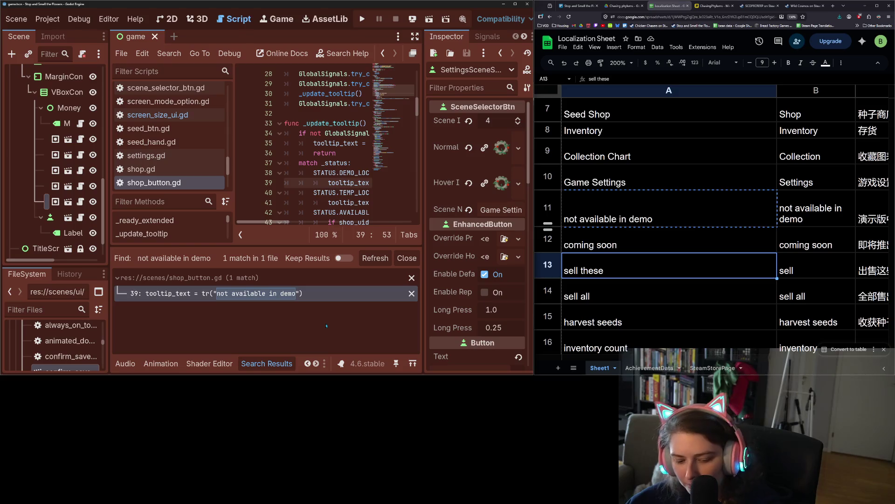
pyautogui.hotkey('ctrl', 'shift', 'f')
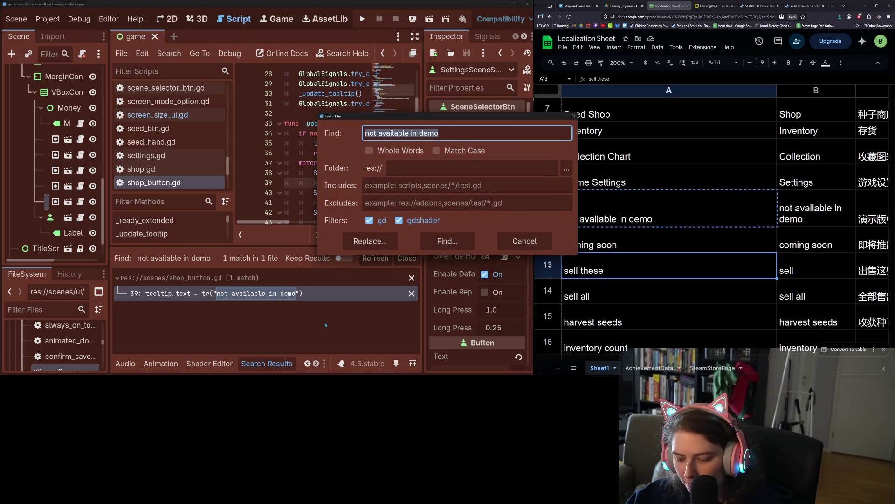
# Search the project for '"sell' and open the match in sell_flower.gd
pyautogui.write('"sell')
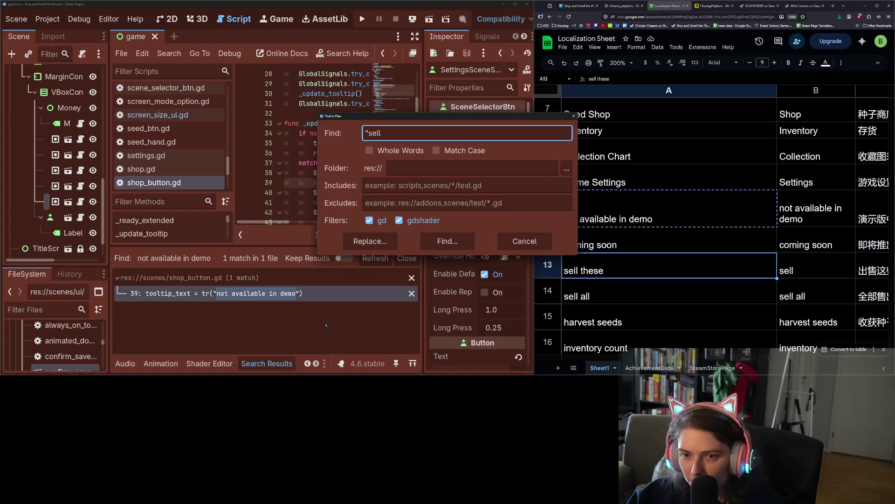
pyautogui.press('Return')
pyautogui.click(280, 293)
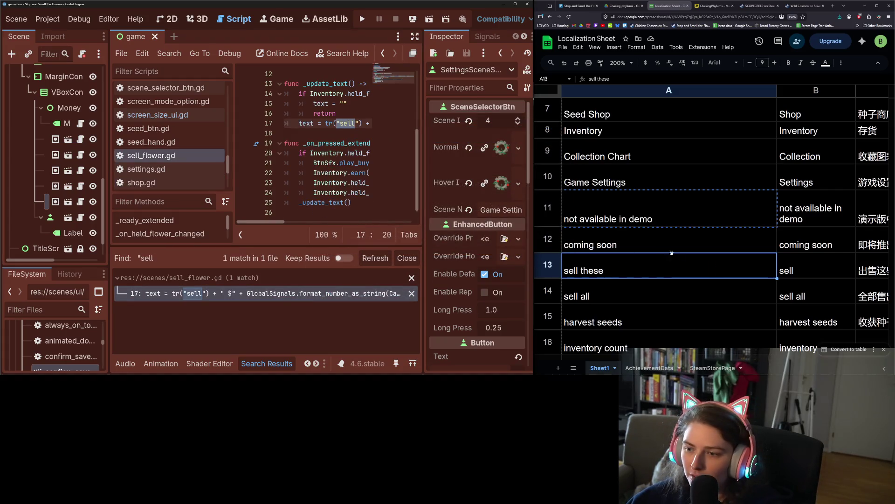
pyautogui.click(741, 274)
# Copy 'sell these' from the sheet, change tr("sell") to tr("sell these") on line 17, and save
pyautogui.press('Right')
pyautogui.press('Left')
pyautogui.hotkey('ctrl', 'c')
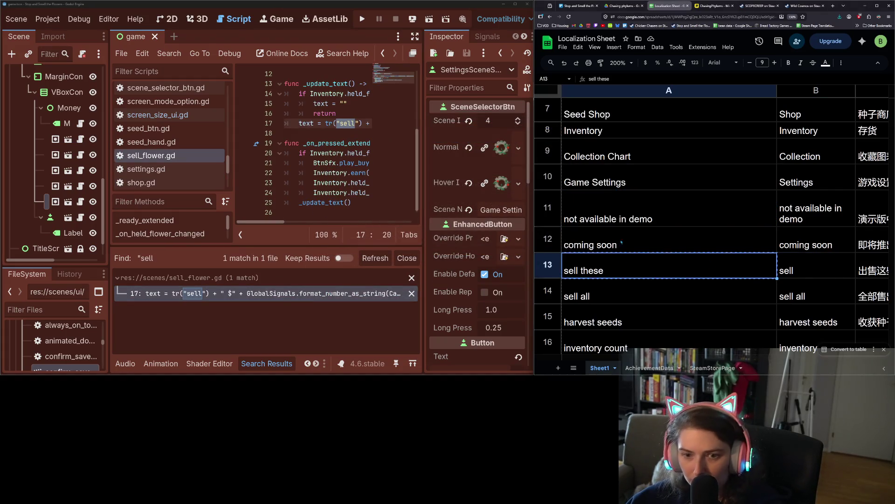
pyautogui.doubleClick(345, 123)
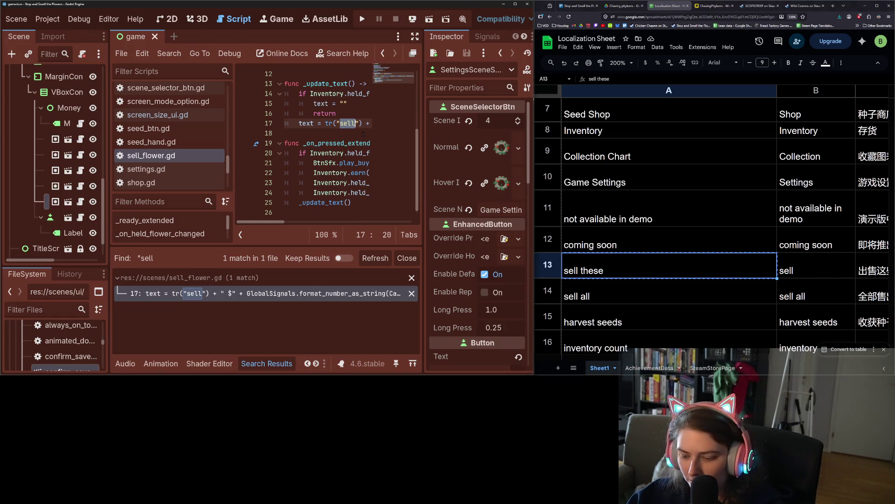
pyautogui.hotkey('ctrl', 'v')
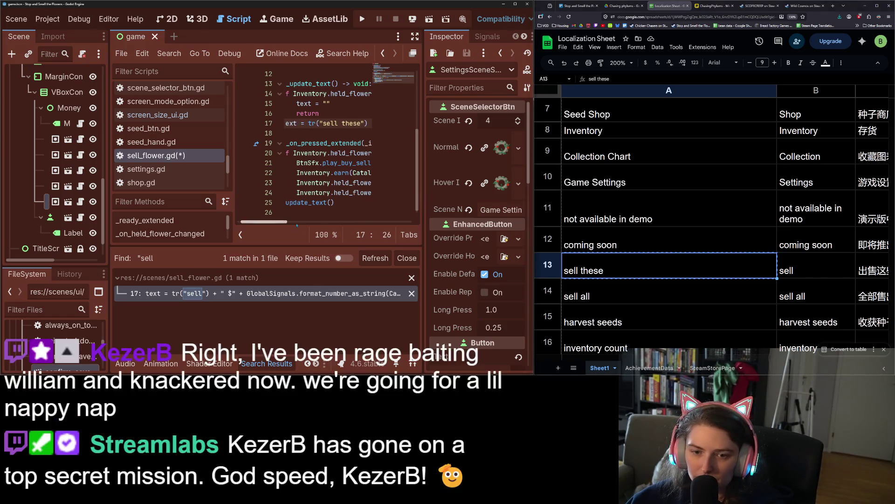
pyautogui.hscroll(3, 297, 132)
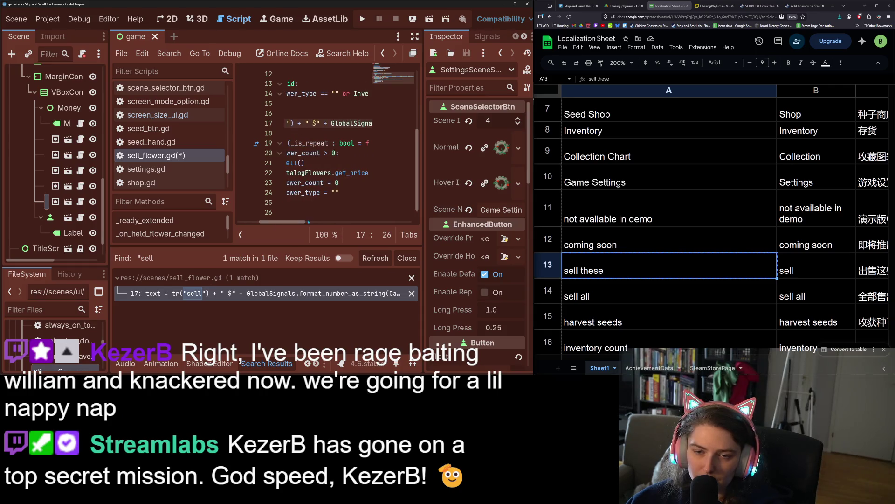
pyautogui.hscroll(-1, 300, 223)
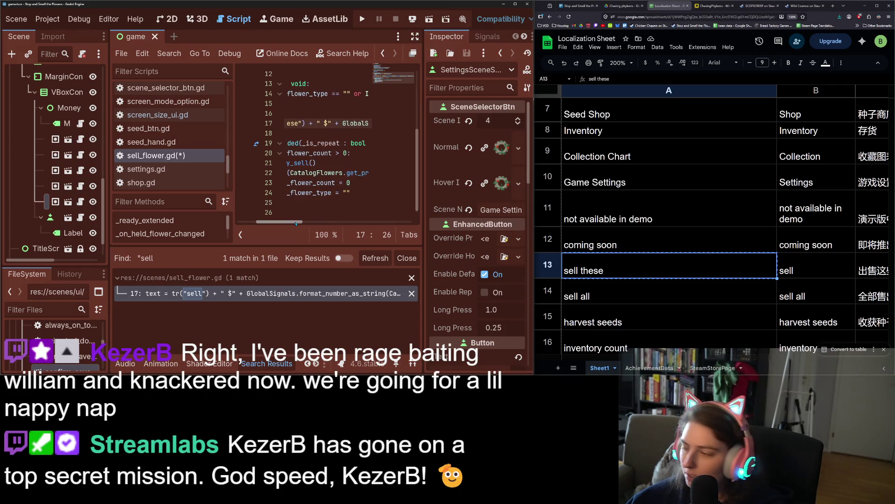
pyautogui.hscroll(-1, 295, 222)
pyautogui.hscroll(-5, 295, 223)
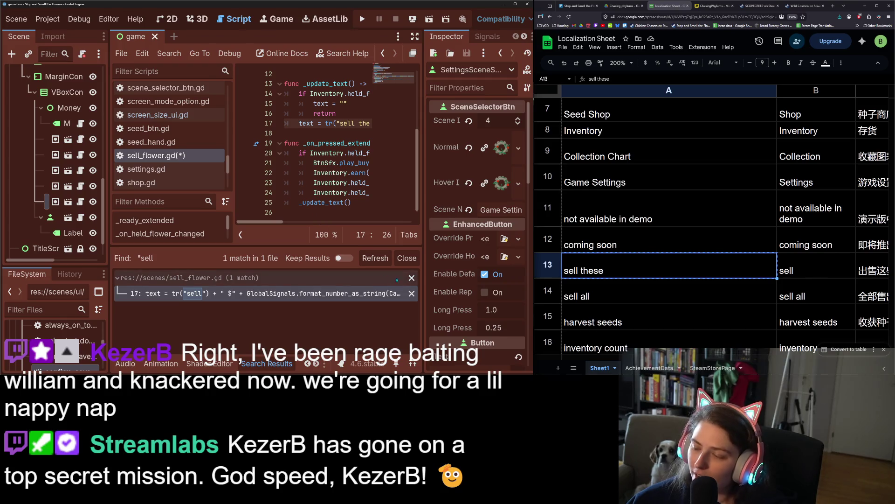
pyautogui.hotkey('ctrl', 's')
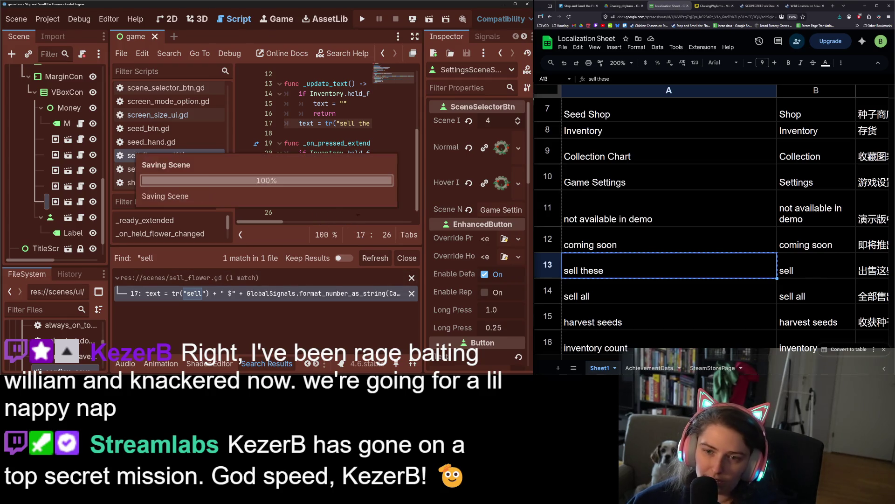
pyautogui.click(605, 293)
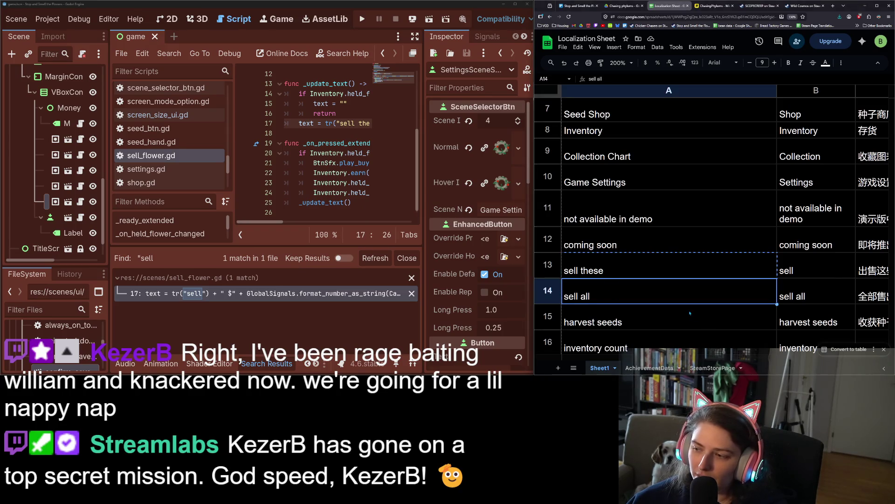
# Pick the master volume sheet entry, save the current script, and dismiss the search results
pyautogui.scroll(-2, 690, 313)
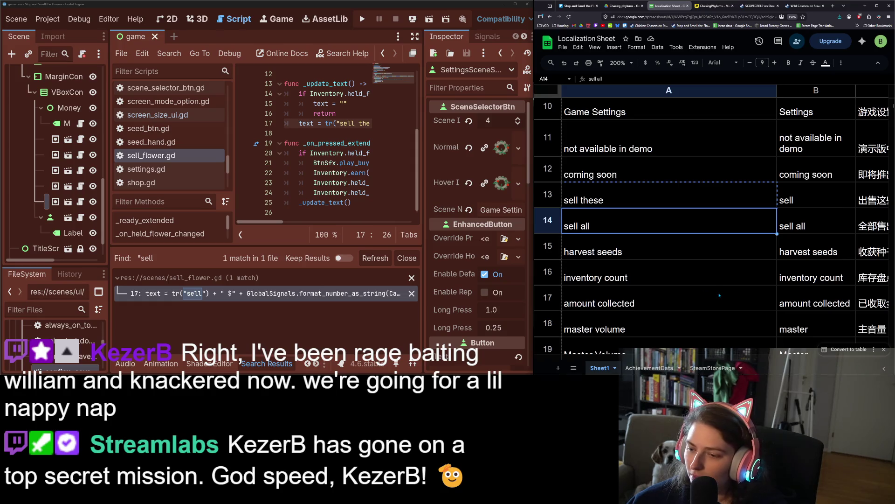
pyautogui.scroll(-2, 714, 297)
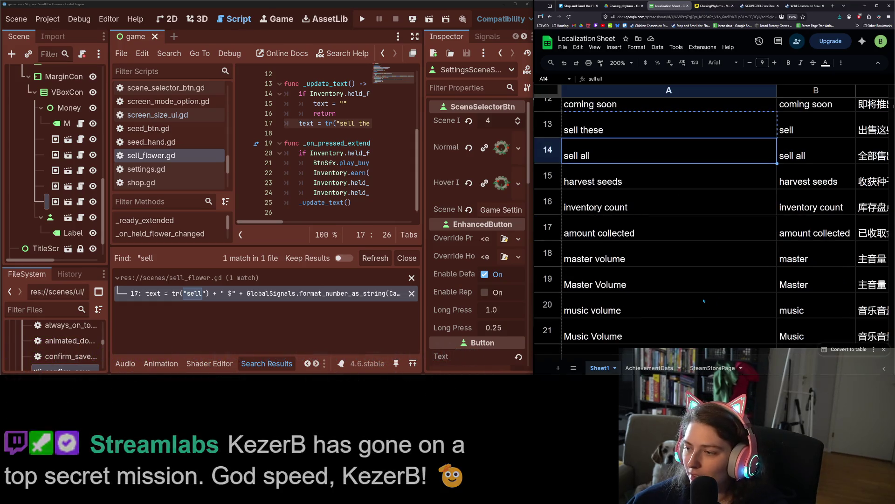
pyautogui.scroll(-4, 704, 301)
pyautogui.scroll(2, 693, 297)
pyautogui.click(662, 191)
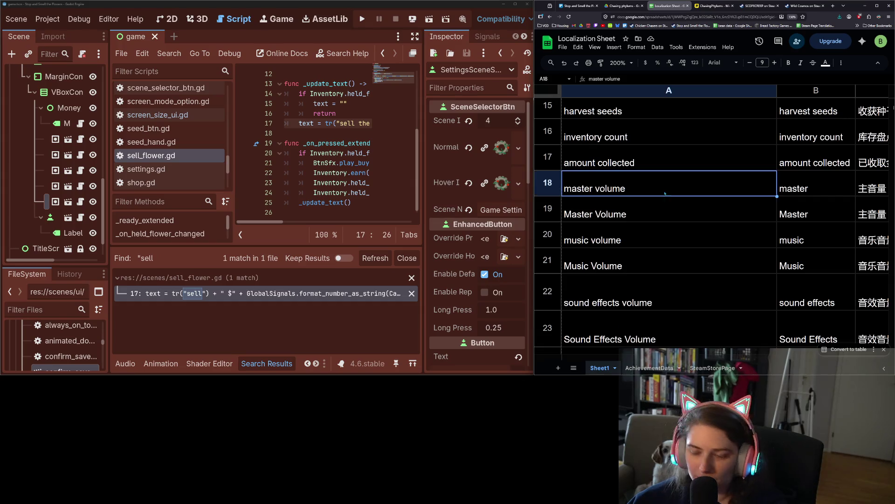
pyautogui.click(337, 162)
pyautogui.hotkey('ctrl', 's')
pyautogui.click(412, 258)
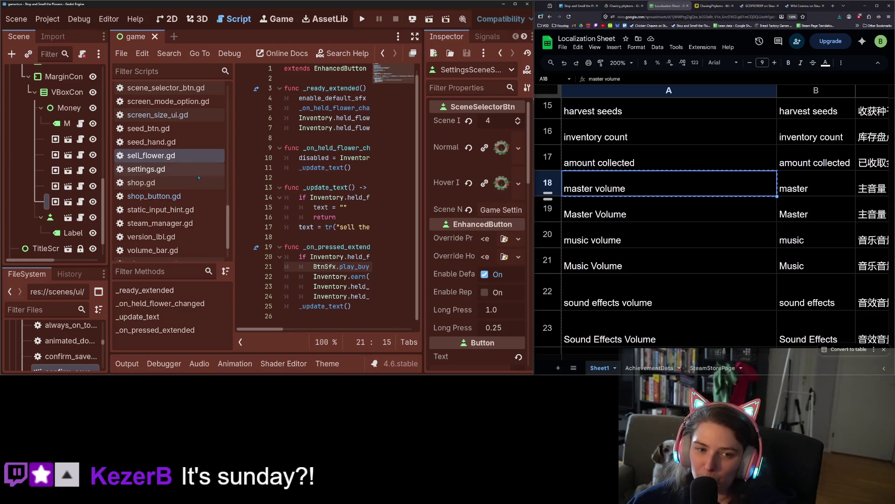
# Open audio_bar_array.gd and hide the docks to widen the code view
pyautogui.scroll(-2, 156, 236)
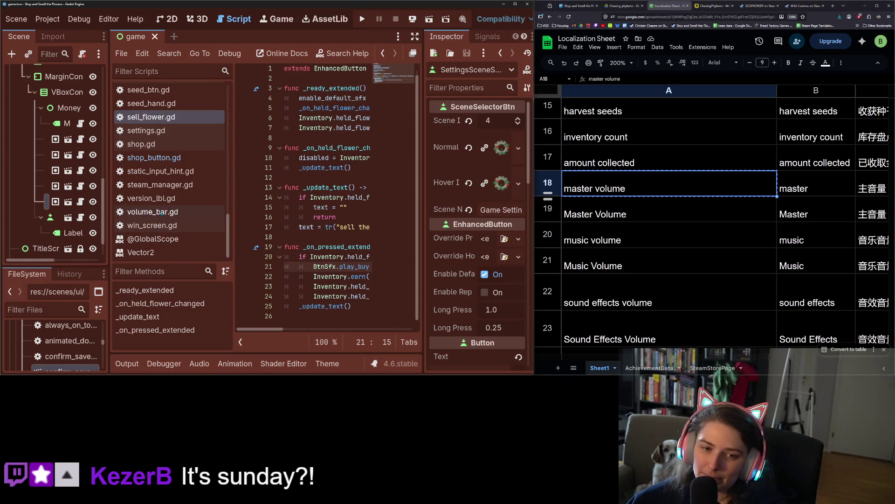
pyautogui.scroll(5, 178, 238)
pyautogui.scroll(10, 179, 238)
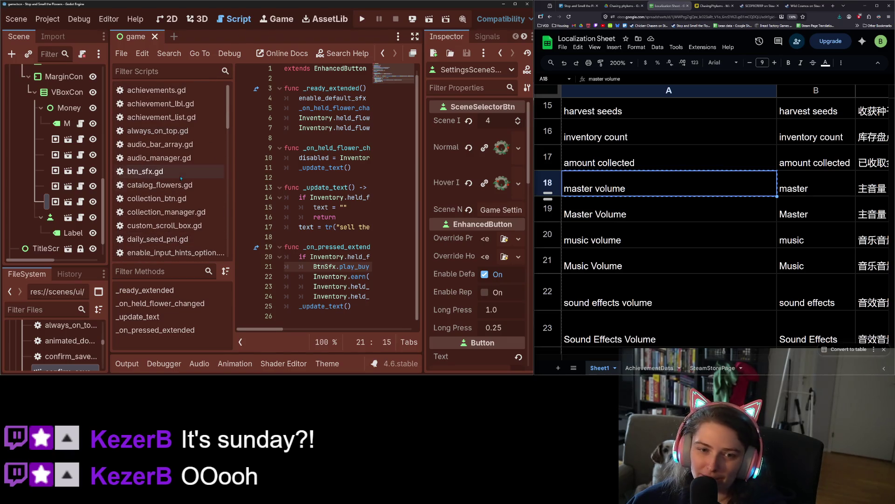
pyautogui.click(176, 145)
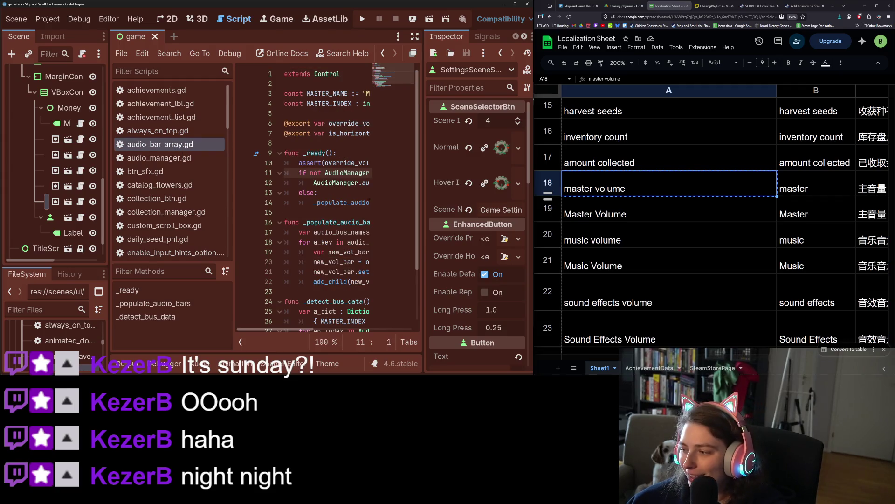
pyautogui.click(414, 36)
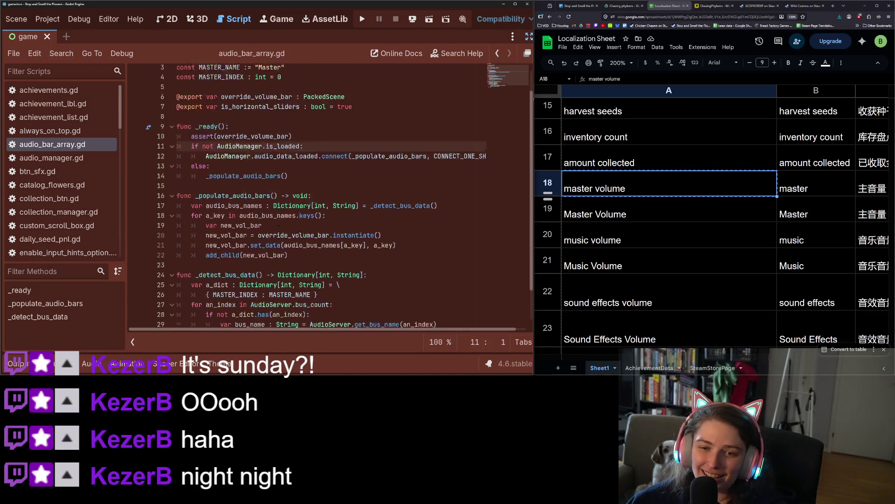
# Paste the copied sheet text over 'Master' in MASTER_NAME and save
pyautogui.moveTo(290, 232)
pyautogui.click(278, 93)
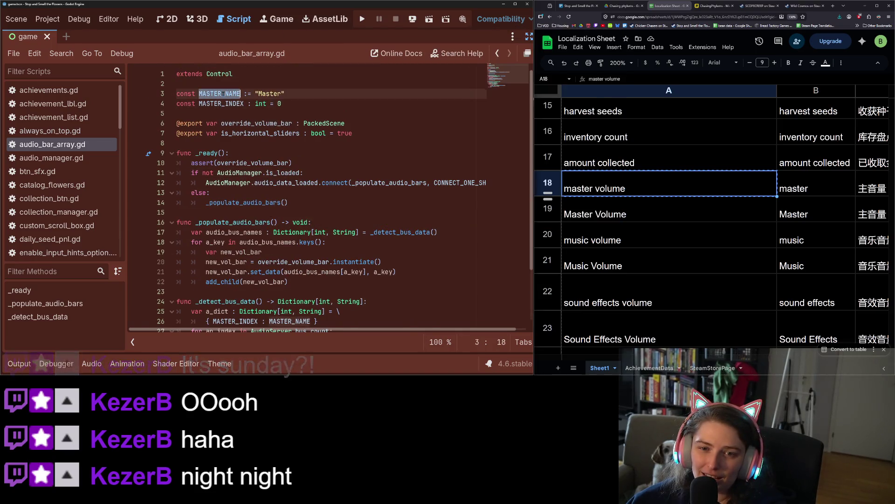
pyautogui.doubleClick(278, 94)
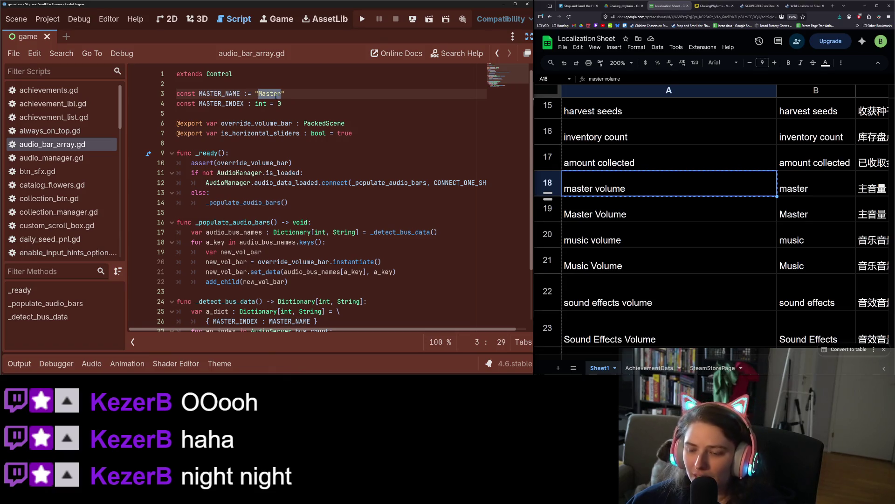
pyautogui.hotkey('ctrl', 'v')
pyautogui.hotkey('ctrl', 's')
pyautogui.click(271, 111)
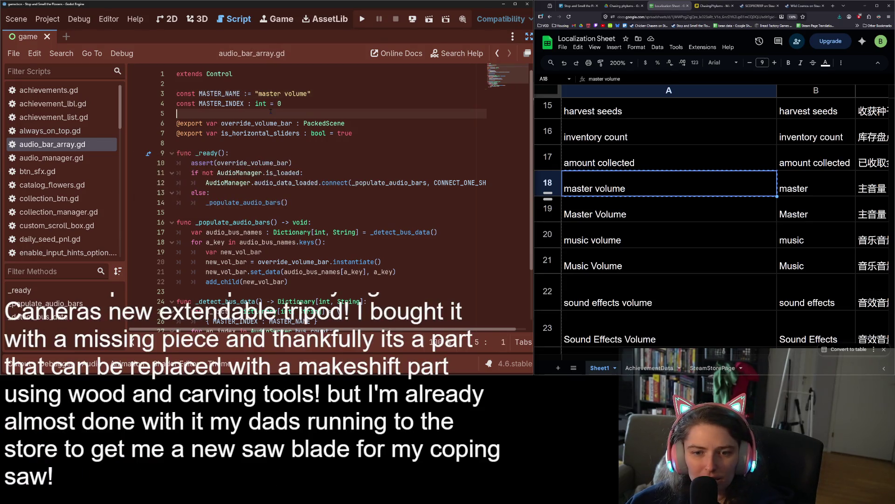
# Undo the first paste, then set MASTER_NAME to 'Master Volume' from the sheet and save
pyautogui.scroll(-2, 280, 187)
pyautogui.click(621, 217)
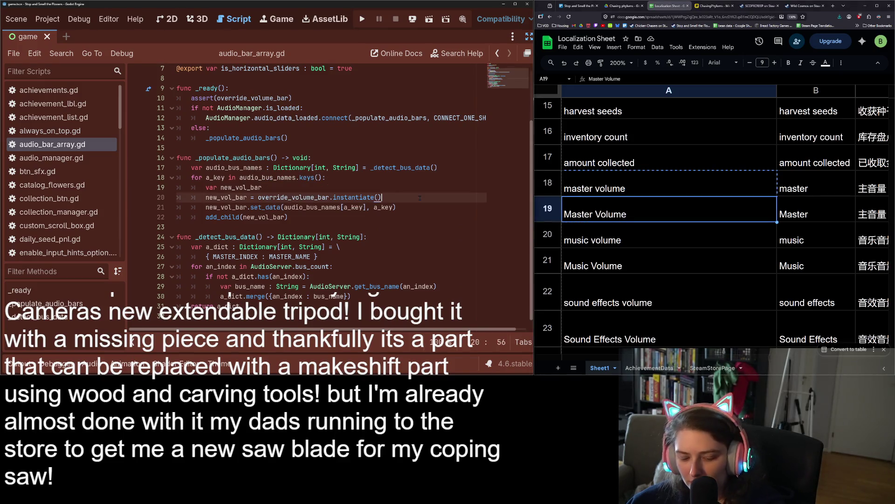
pyautogui.scroll(2, 420, 198)
pyautogui.hotkey('ctrl', 'z')
pyautogui.moveTo(639, 210)
pyautogui.mouseDown()
pyautogui.moveTo(638, 238)
pyautogui.moveTo(637, 213)
pyautogui.mouseUp()
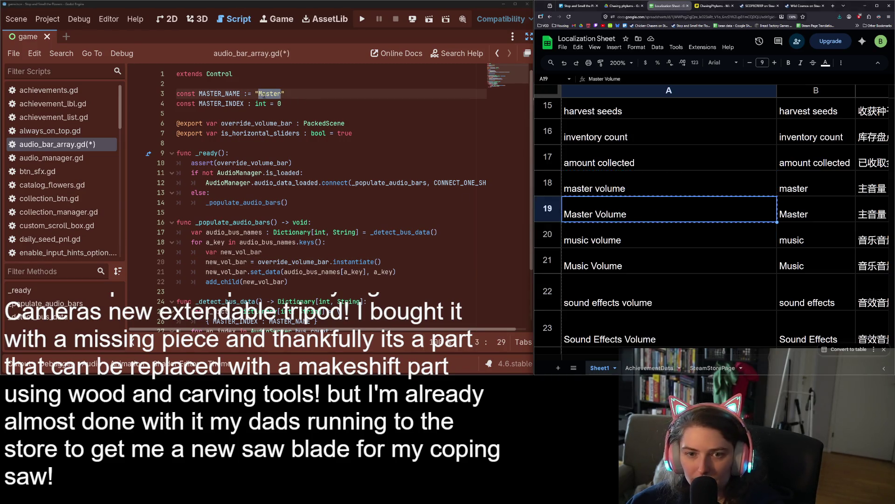
pyautogui.hotkey('ctrl', 'v')
pyautogui.hotkey('ctrl', 's')
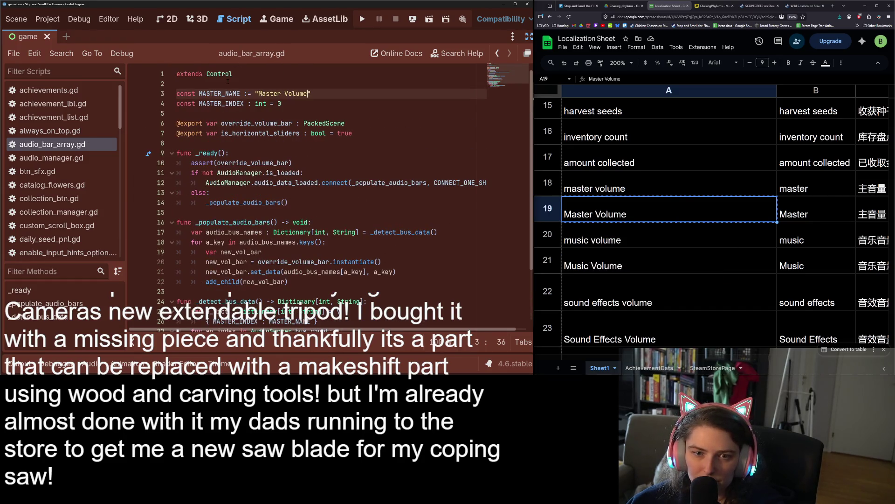
# Check the _detect_bus_data call, copy 'Music Volume' from the sheet, and show the Audio bus layout
pyautogui.scroll(-2, 420, 168)
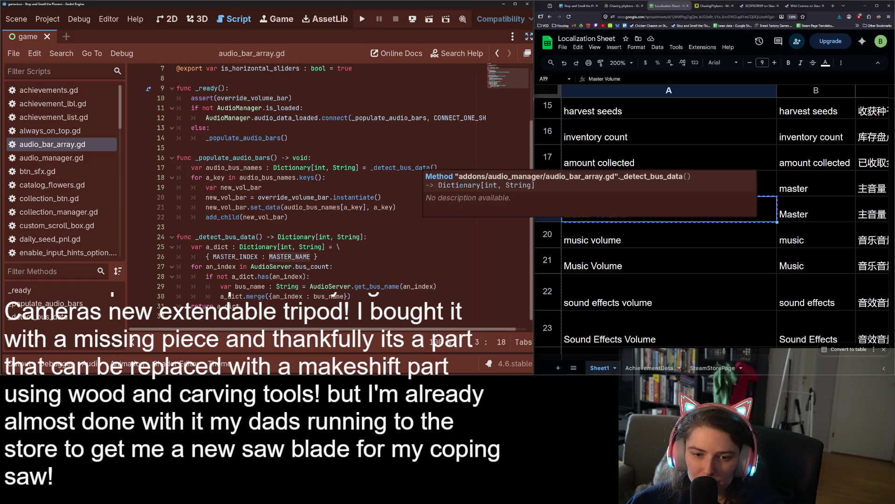
pyautogui.click(410, 168)
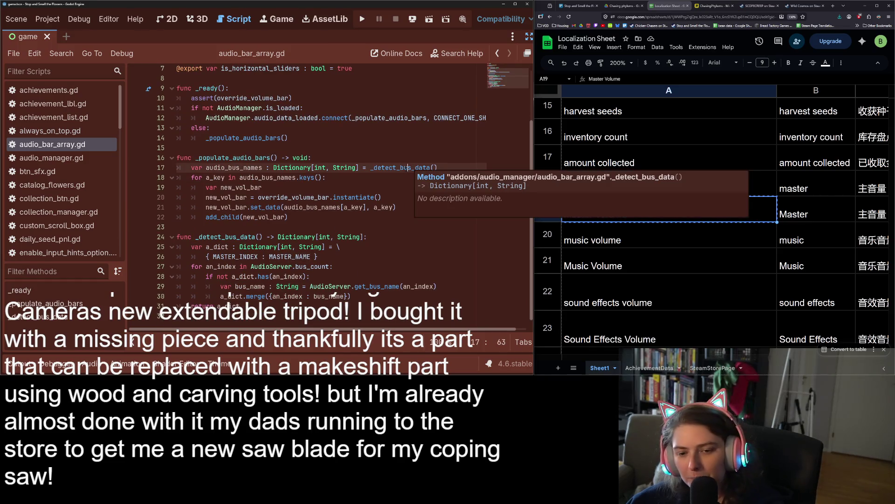
pyautogui.click(645, 239)
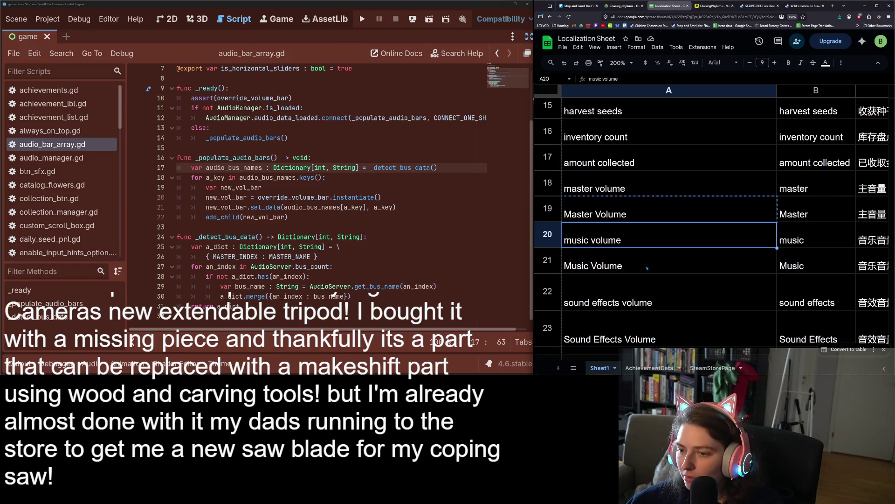
pyautogui.click(648, 265)
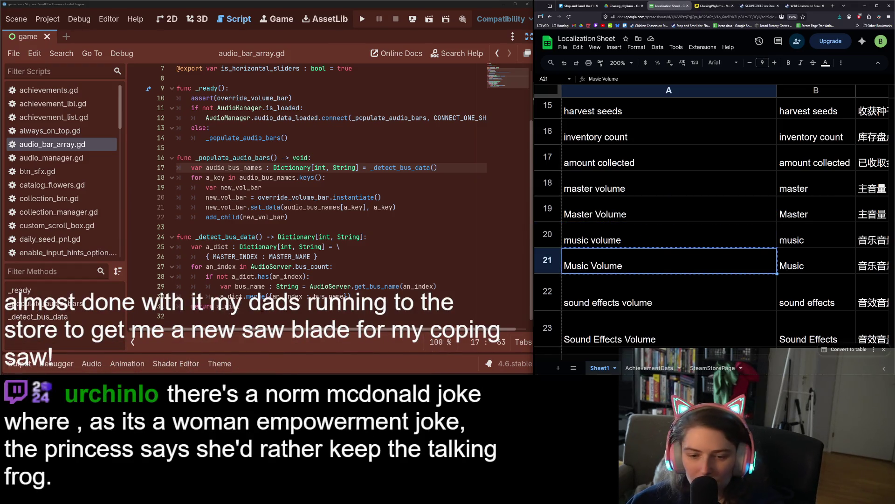
pyautogui.click(94, 364)
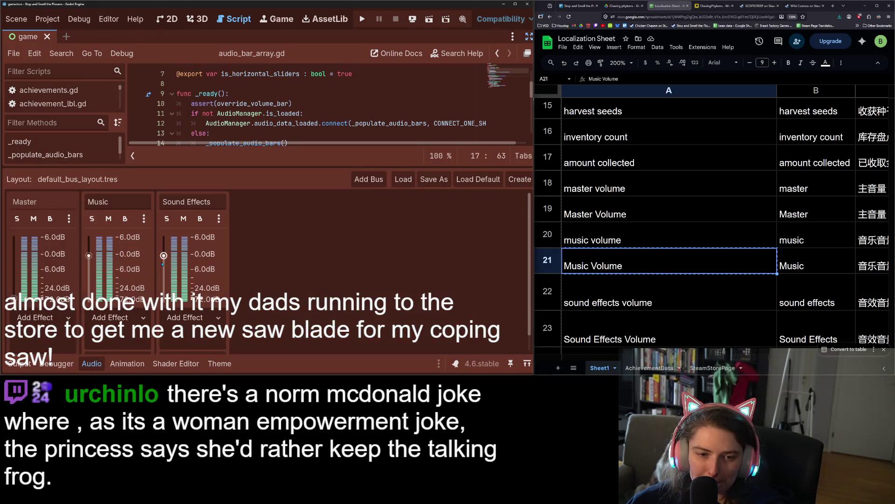
# Rename the Music and Sound Effects buses to 'Music Volume' and 'Sound Effects Volume', and save
pyautogui.doubleClick(129, 200)
pyautogui.write('Music Volume')
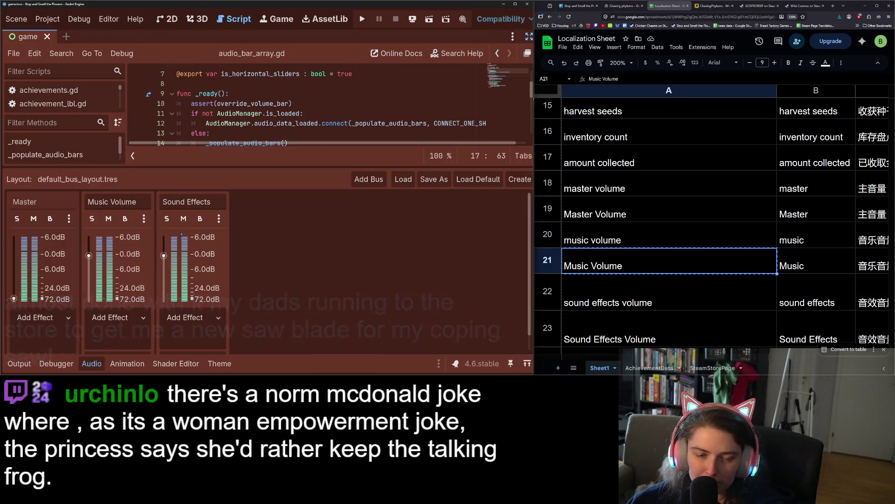
pyautogui.press('Return')
pyautogui.click(606, 329)
pyautogui.hotkey('ctrl', 'c')
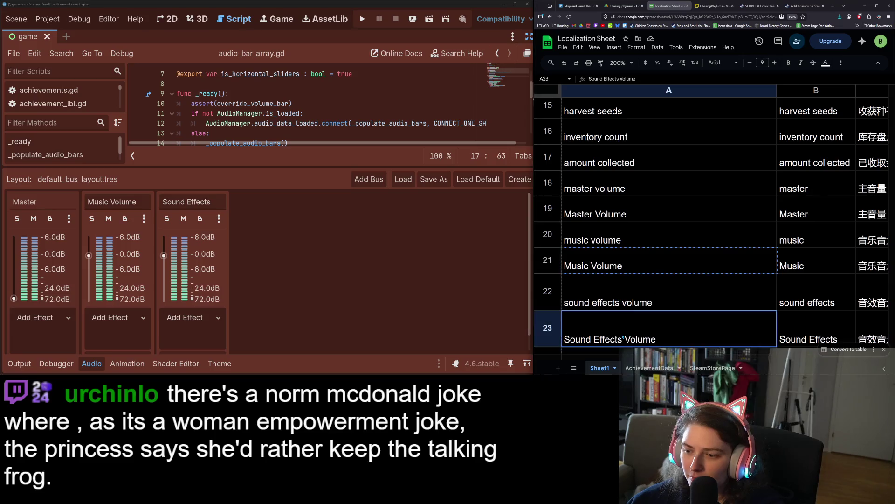
pyautogui.doubleClick(193, 202)
pyautogui.hotkey('ctrl', 'v')
pyautogui.hotkey('ctrl', 's')
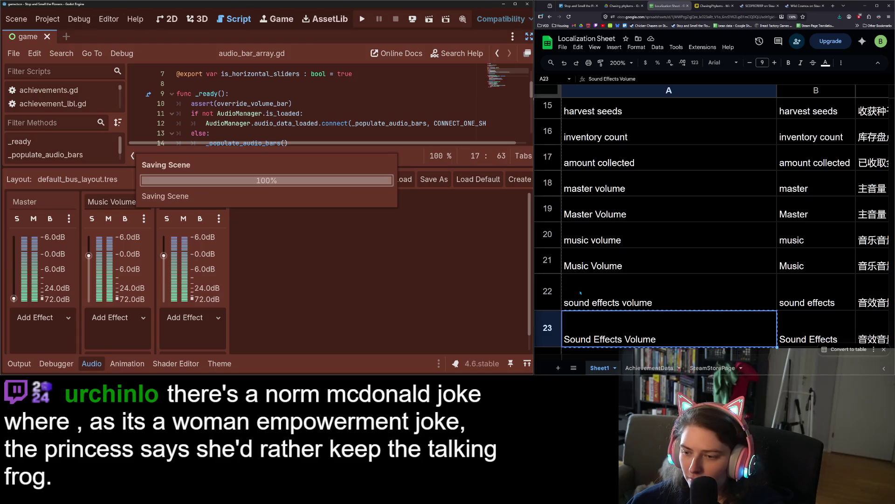
# Delete the lowercase sound effects, music and master volume duplicate rows from the sheet
pyautogui.rightClick(548, 291)
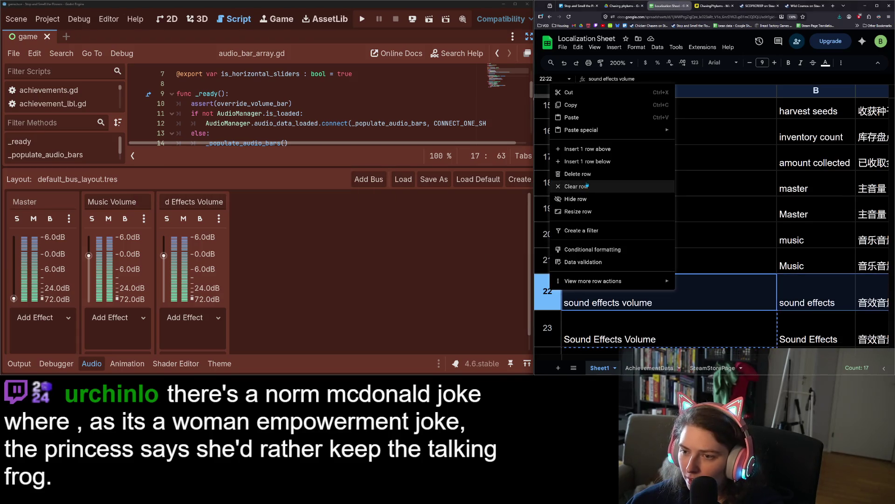
pyautogui.click(578, 174)
pyautogui.click(549, 234)
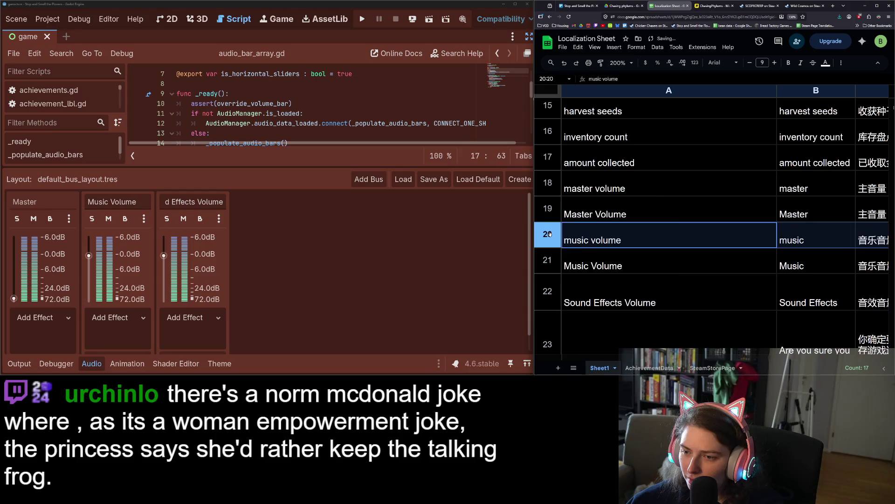
pyautogui.rightClick(548, 235)
pyautogui.click(578, 259)
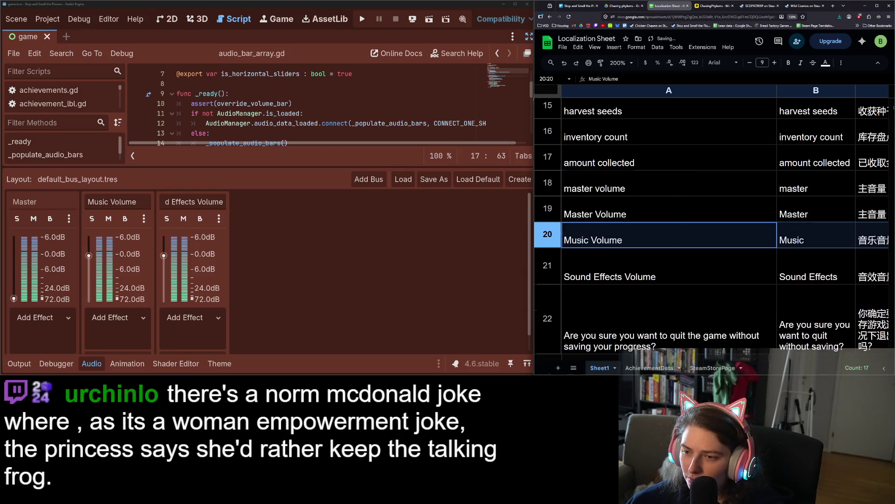
pyautogui.click(548, 183)
pyautogui.rightClick(549, 183)
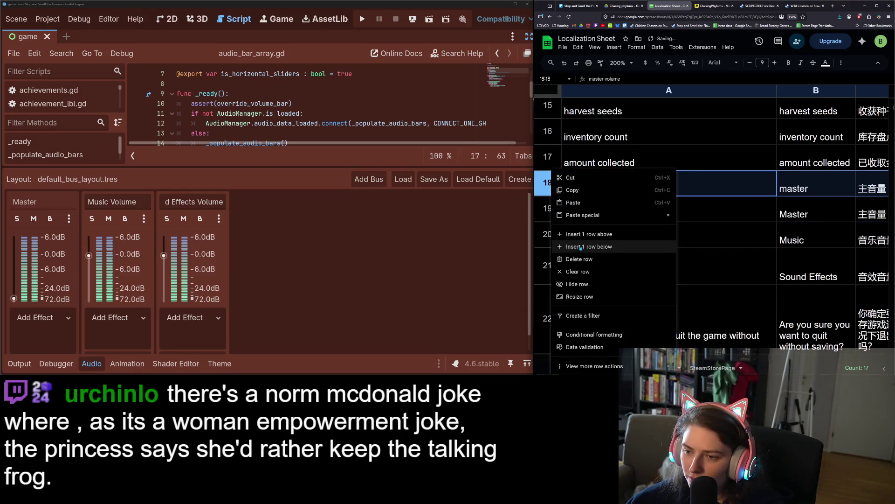
pyautogui.click(580, 259)
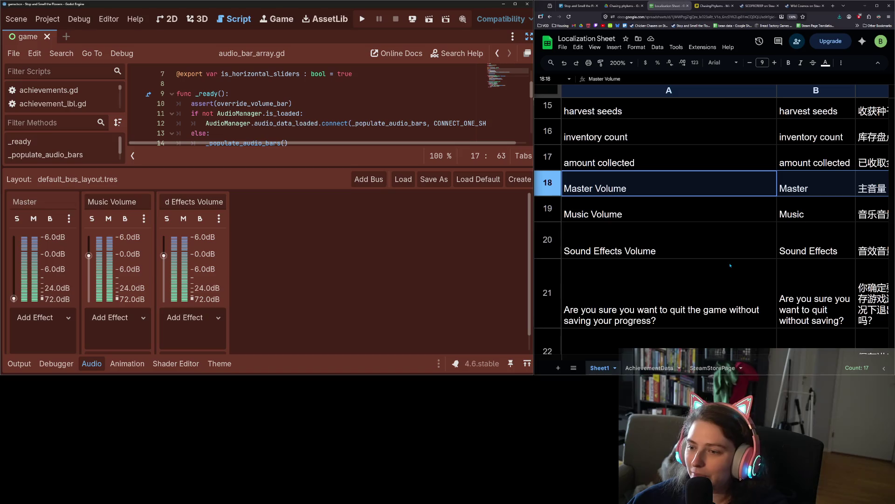
# Re-check the Sound Effects Volume and Master Volume entries in the sheet
pyautogui.click(715, 248)
pyautogui.scroll(2, 722, 266)
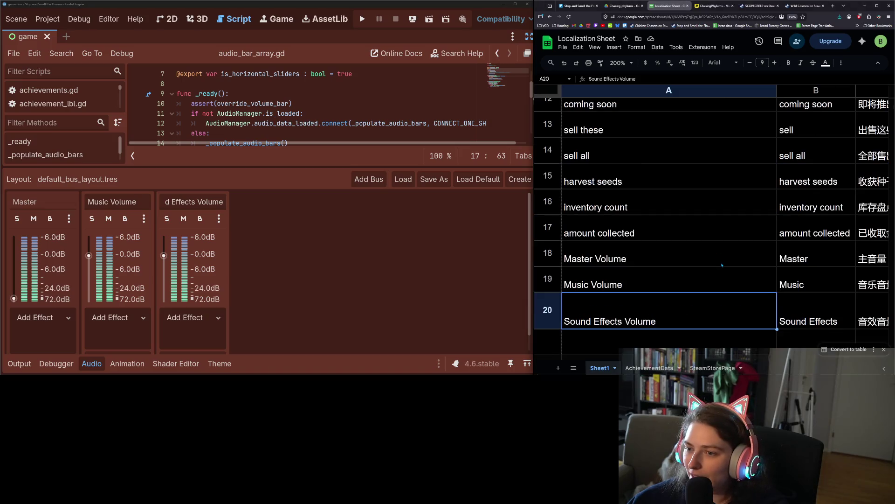
pyautogui.click(624, 259)
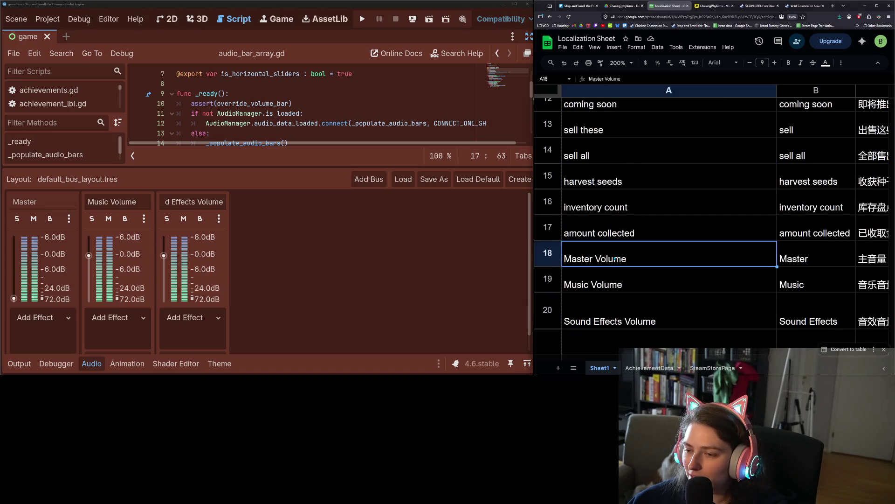
pyautogui.scroll(-2, 615, 259)
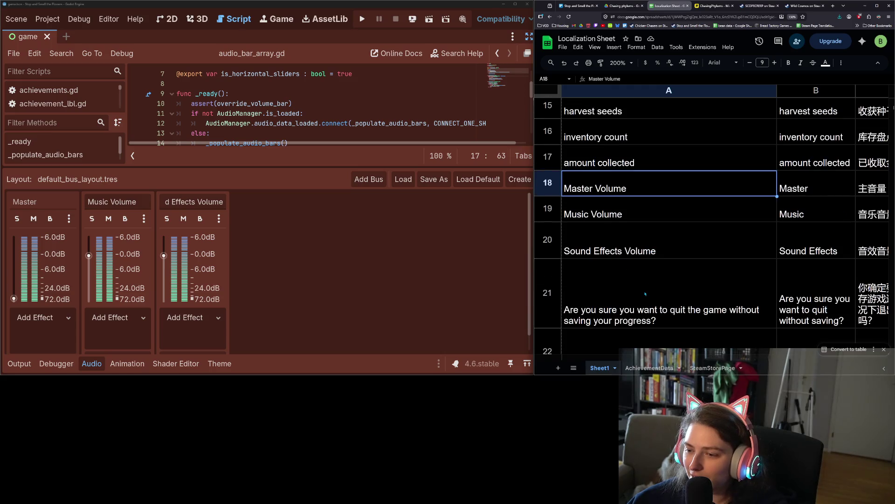
pyautogui.scroll(-2, 645, 293)
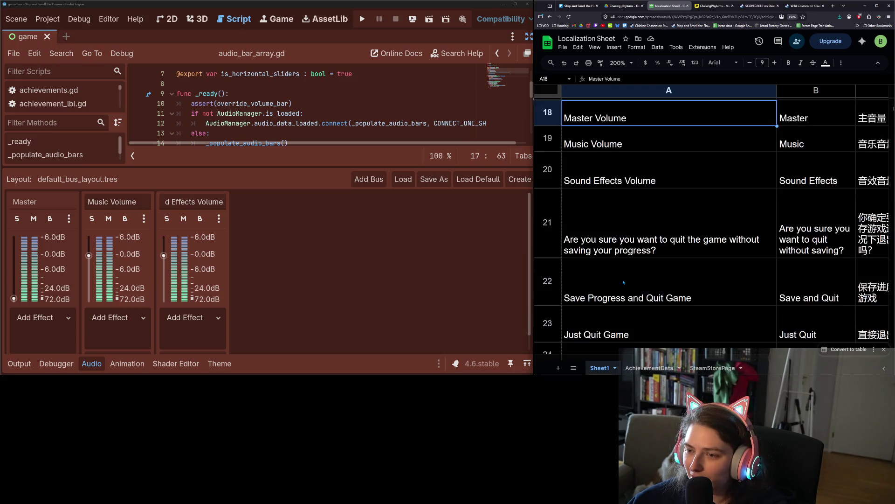
pyautogui.scroll(-2, 624, 282)
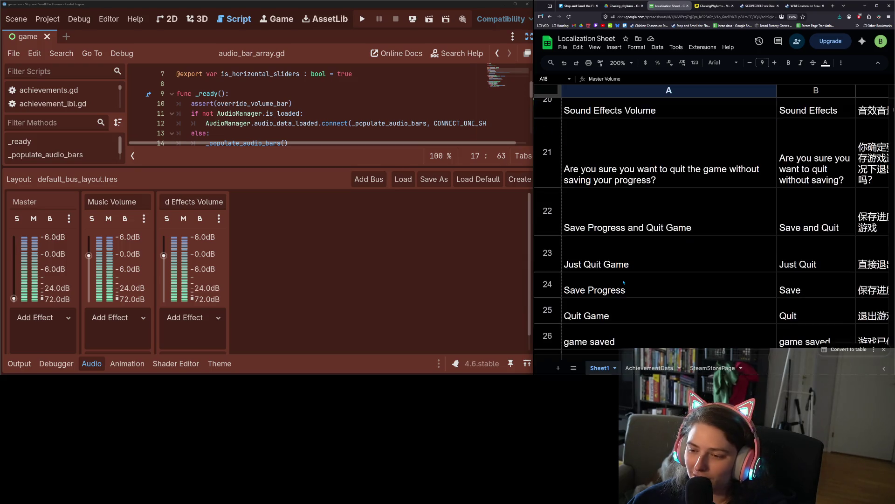
# Read the 'Save Progress and Quit Game', 'Just Quit Game' and 'Quit Game' sheet entries
pyautogui.click(678, 222)
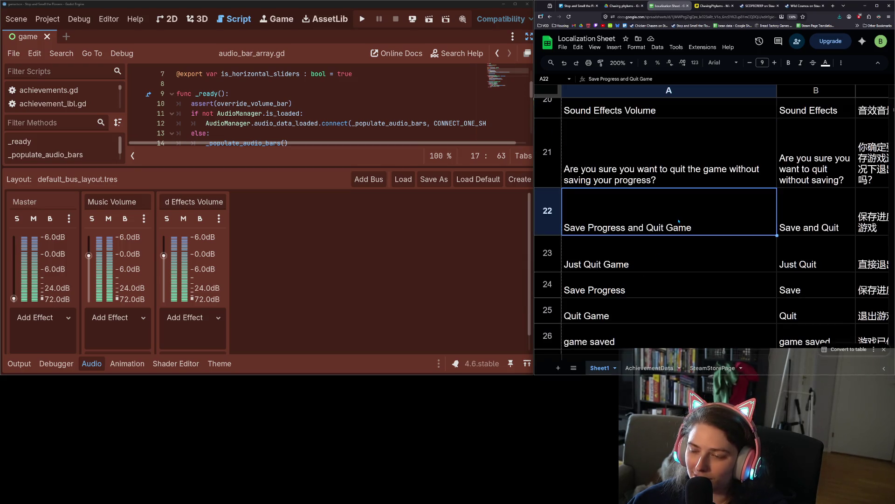
pyautogui.click(650, 268)
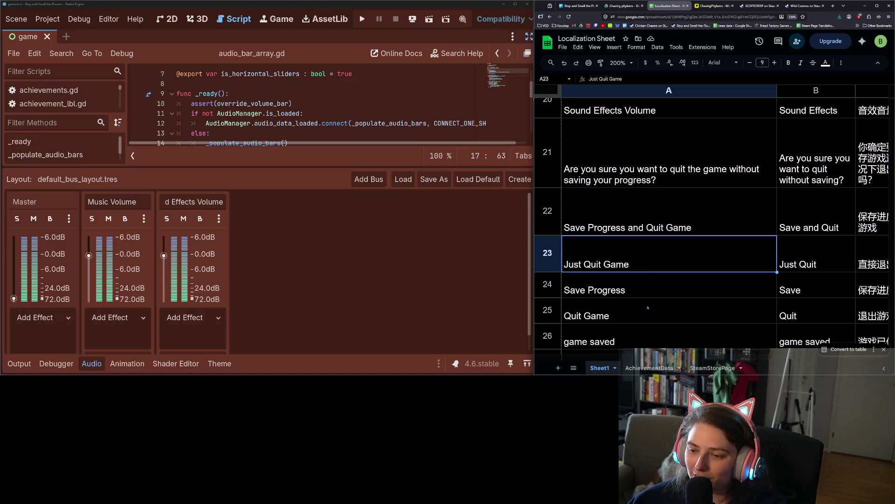
pyautogui.scroll(-2, 648, 307)
pyautogui.click(652, 252)
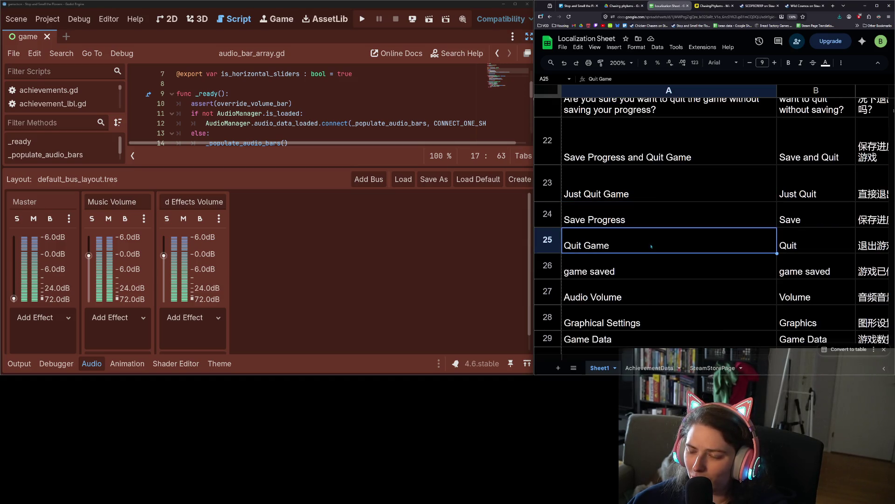
pyautogui.click(656, 213)
pyautogui.click(656, 191)
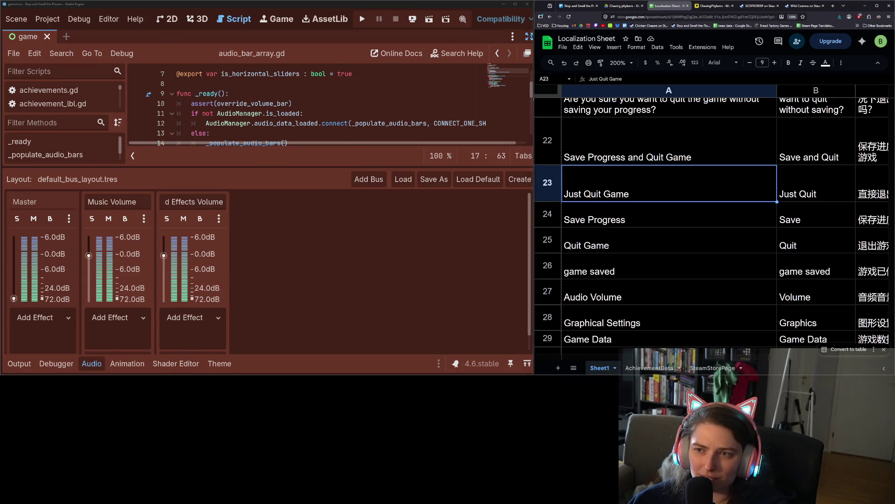
# Restore Godot's scene, file and inspector panels and open the confirm_save_on_close scene
pyautogui.click(530, 36)
pyautogui.scroll(-1, 69, 342)
pyautogui.doubleClick(69, 342)
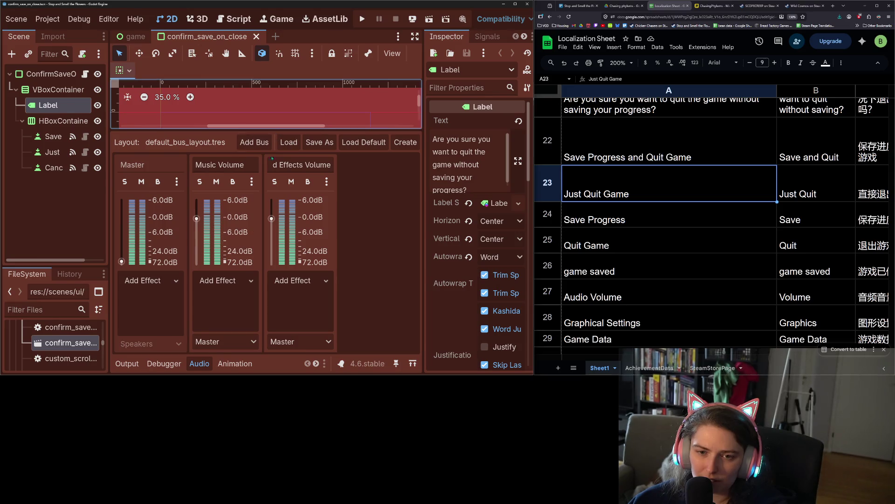
# Hide the Audio panel, check the Save Progress sheet entry, and enlarge the FileSystem dock
pyautogui.hotkey('alt', 'a')
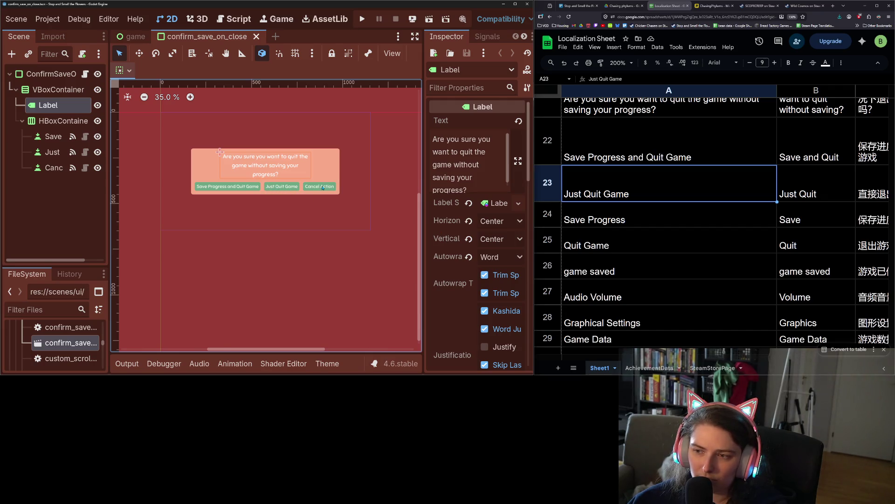
pyautogui.click(622, 218)
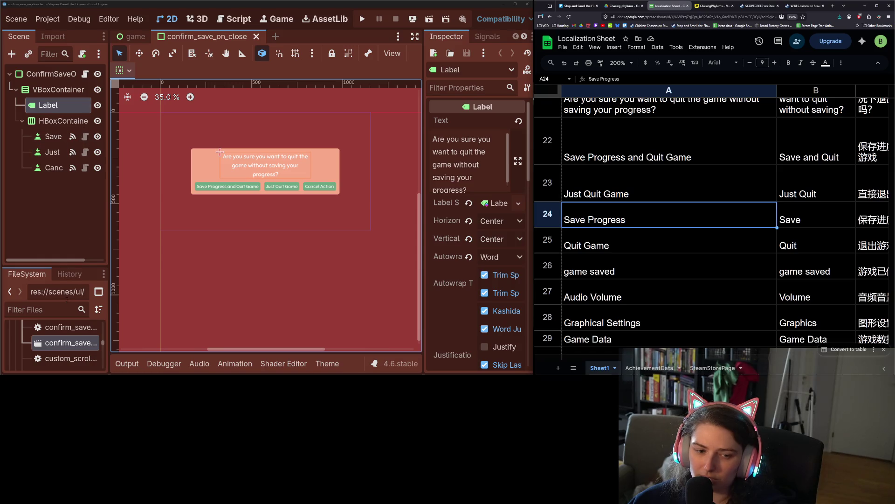
pyautogui.moveTo(58, 266); pyautogui.dragTo(58, 166)
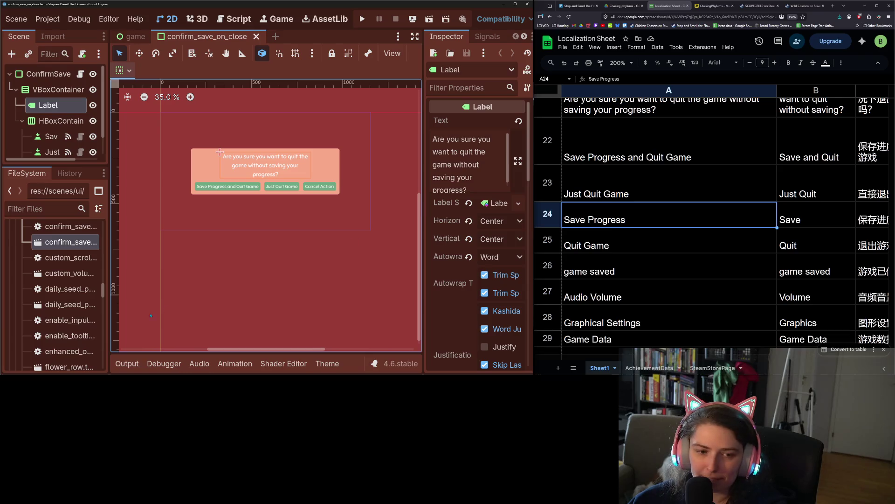
pyautogui.scroll(-10, 78, 317)
pyautogui.scroll(-10, 78, 317)
pyautogui.scroll(-10, 74, 310)
pyautogui.doubleClick(61, 312)
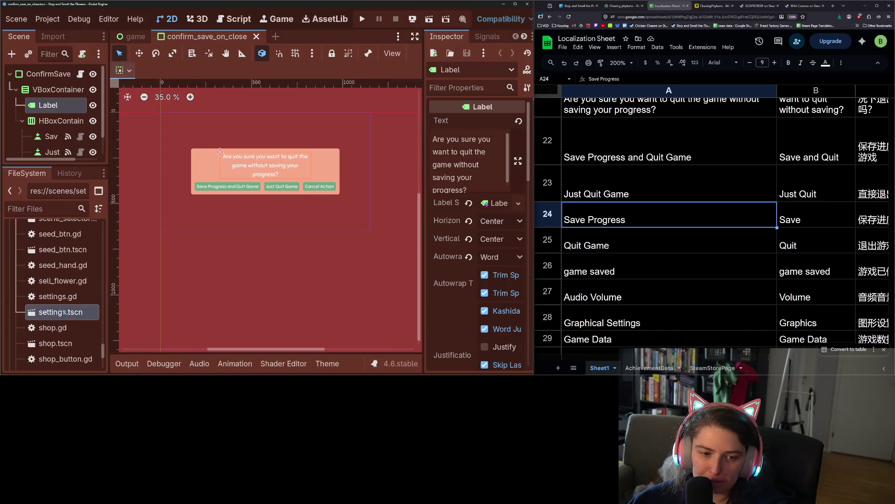
# Inspect the Save Progress and Quit Game buttons' text in the scene
pyautogui.click(297, 275)
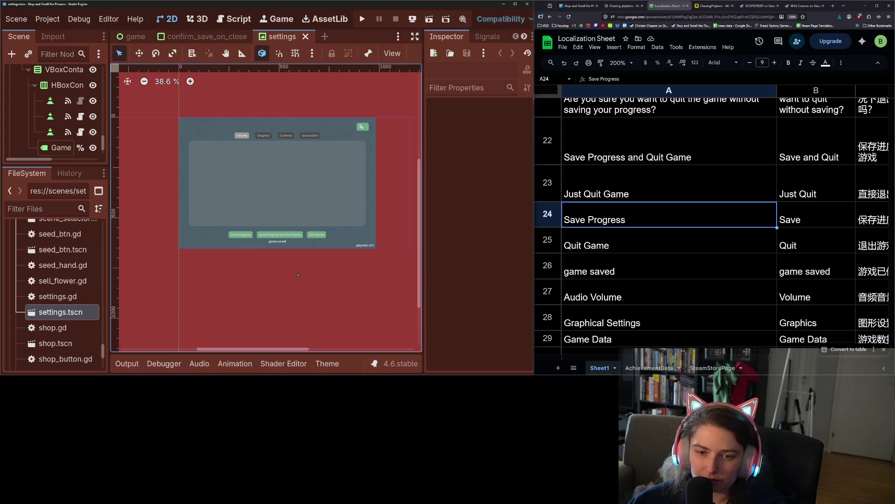
pyautogui.click(244, 235)
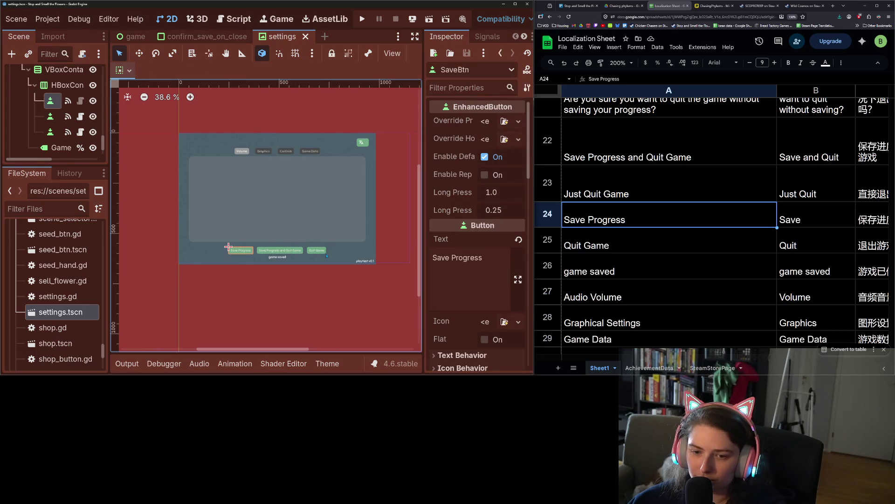
pyautogui.click(311, 250)
pyautogui.scroll(4, 60, 125)
pyautogui.scroll(-3, 78, 125)
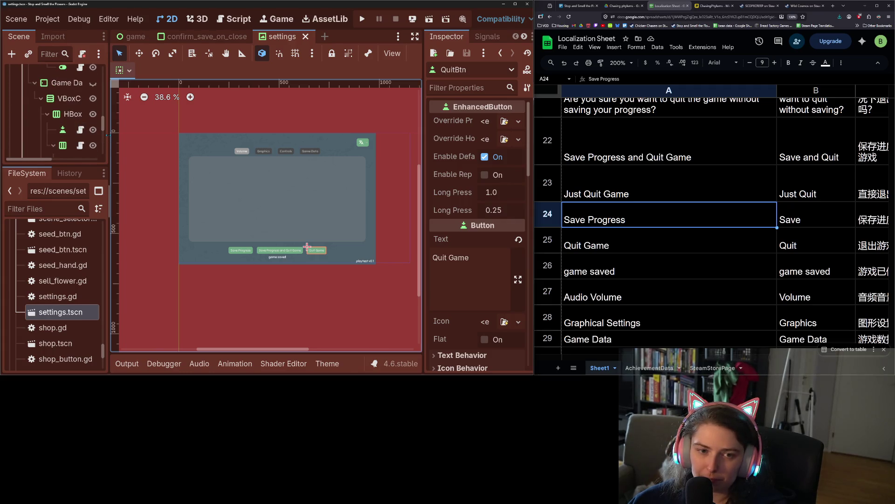
pyautogui.moveTo(107, 135); pyautogui.dragTo(121, 135)
pyautogui.scroll(4, 106, 135)
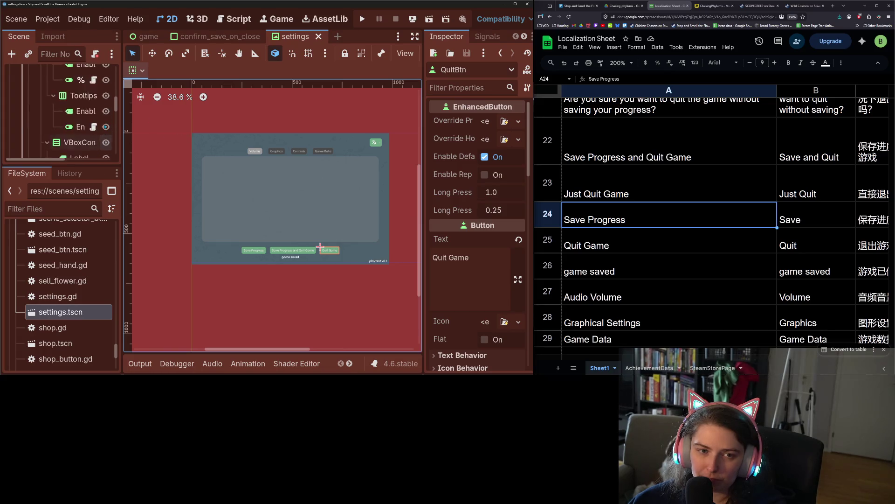
pyautogui.scroll(10, 105, 127)
pyautogui.scroll(-2, 106, 127)
# Hide the Volume page, select Screen Setting, and copy 'Windowed Application Screen Mode' from the sheet
pyautogui.click(106, 100)
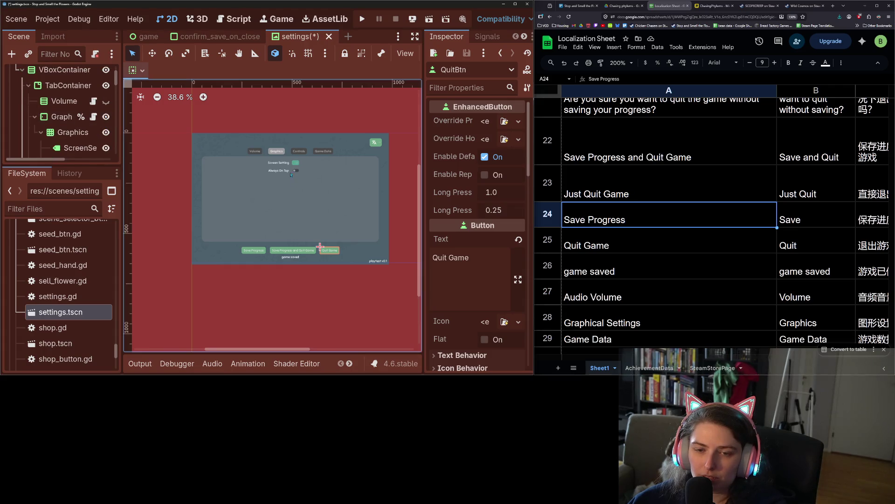
pyautogui.click(278, 164)
pyautogui.scroll(-3, 630, 245)
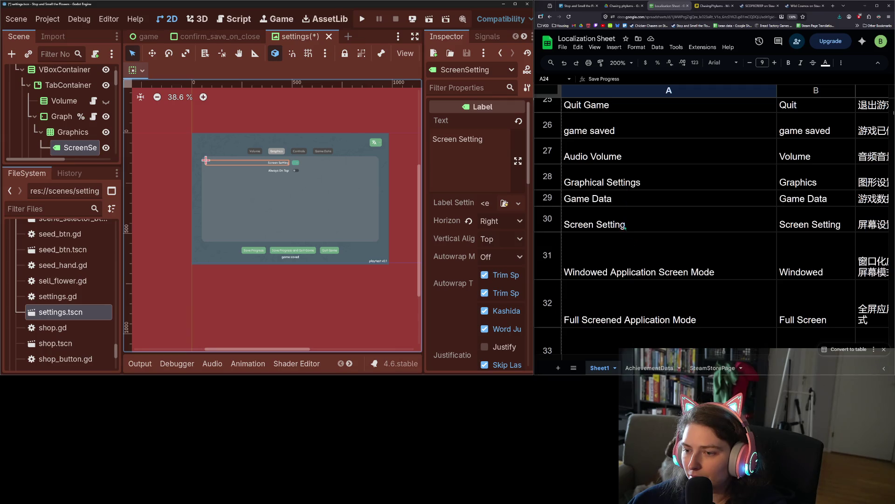
pyautogui.click(658, 262)
pyautogui.hotkey('ctrl', 'c')
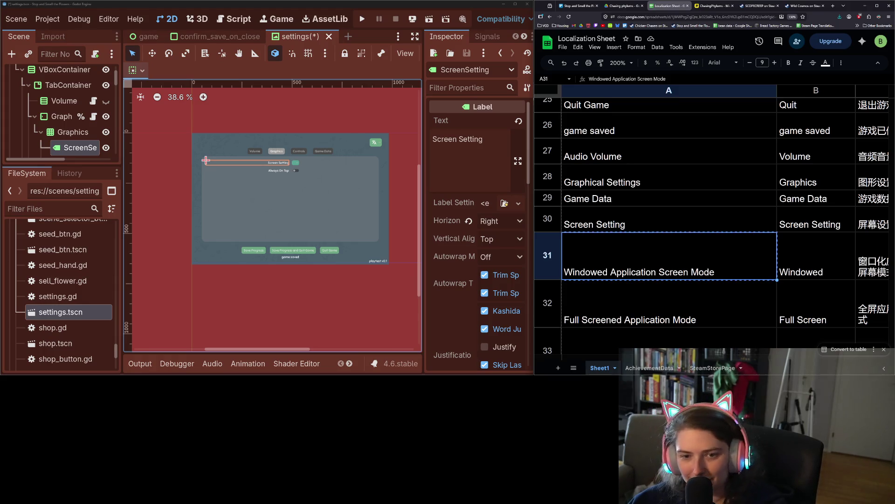
pyautogui.scroll(-1, 94, 152)
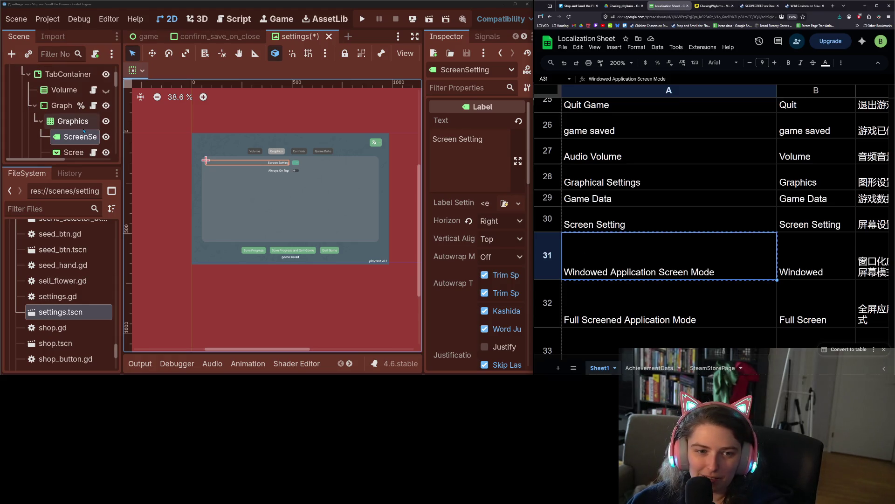
pyautogui.click(93, 152)
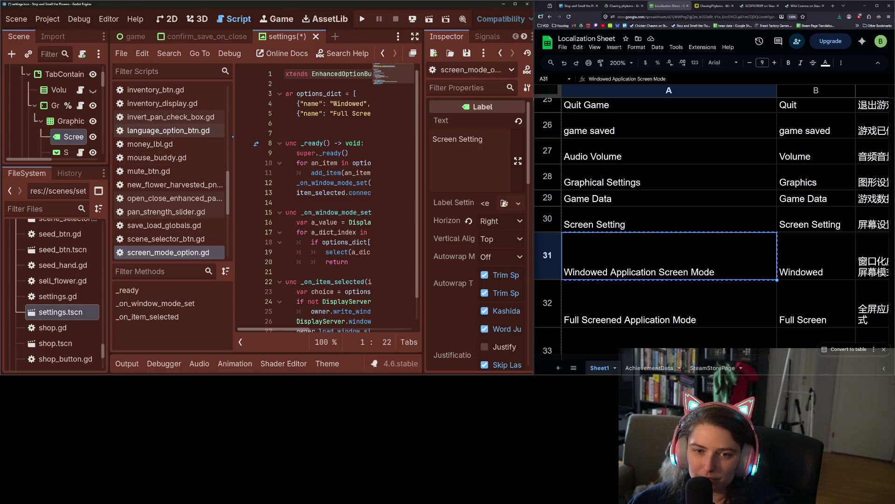
# Replace 'Windowed' and 'Full Screen' on lines 4–5 with the sheet's longer wording and save
pyautogui.moveTo(234, 205); pyautogui.dragTo(173, 206)
pyautogui.doubleClick(293, 103)
pyautogui.hotkey('ctrl', 'v')
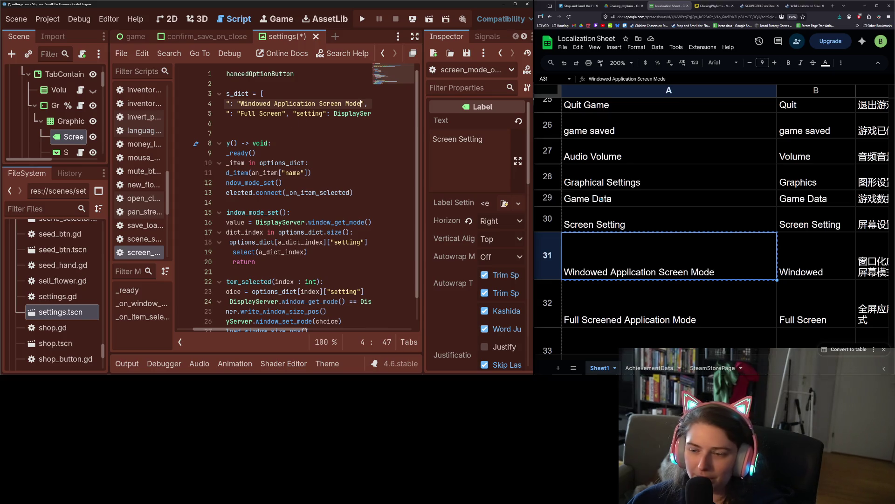
pyautogui.click(666, 321)
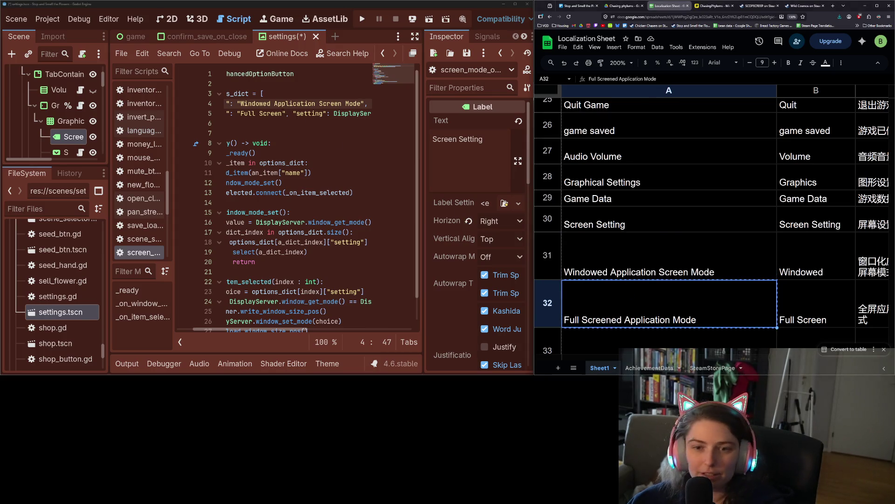
pyautogui.doubleClick(265, 114)
pyautogui.moveTo(283, 114); pyautogui.dragTo(241, 113)
pyautogui.hotkey('ctrl', 'v')
pyautogui.hotkey('ctrl', 's')
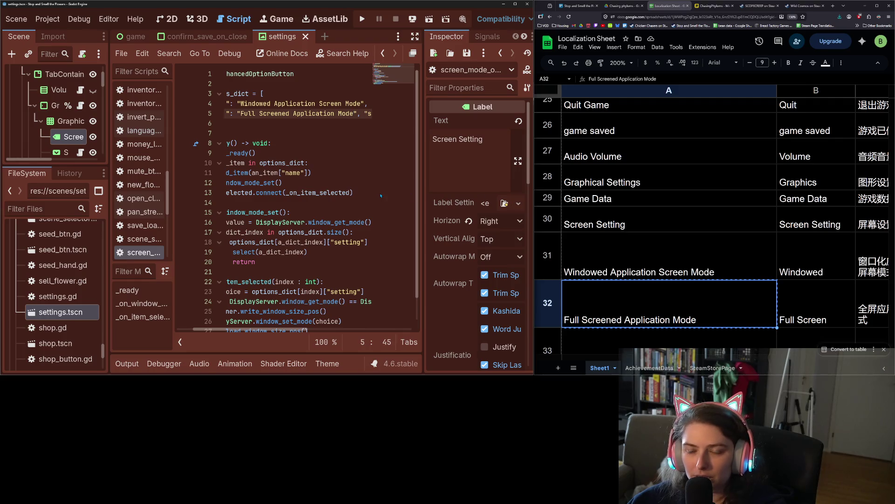
pyautogui.scroll(-3, 710, 283)
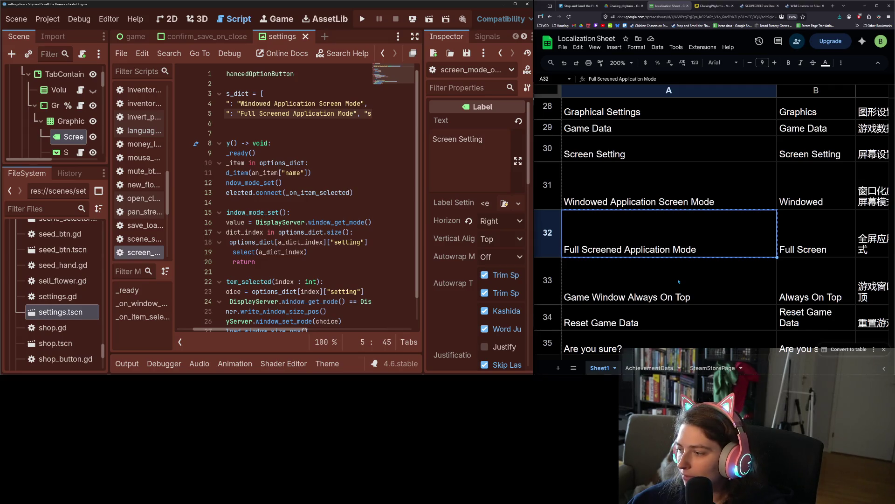
pyautogui.click(690, 284)
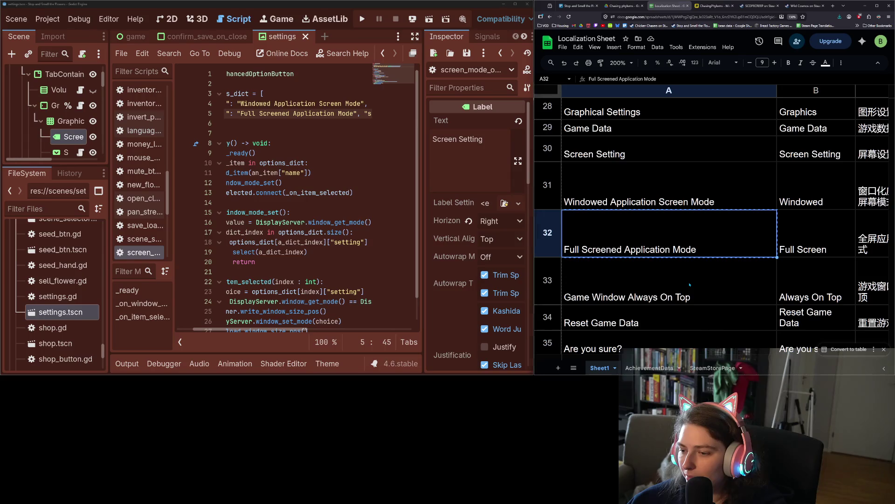
# Change the AlwaysOnTop label text to 'Game Window Always On Top' and save the scene
pyautogui.scroll(-1, 60, 117)
pyautogui.click(74, 146)
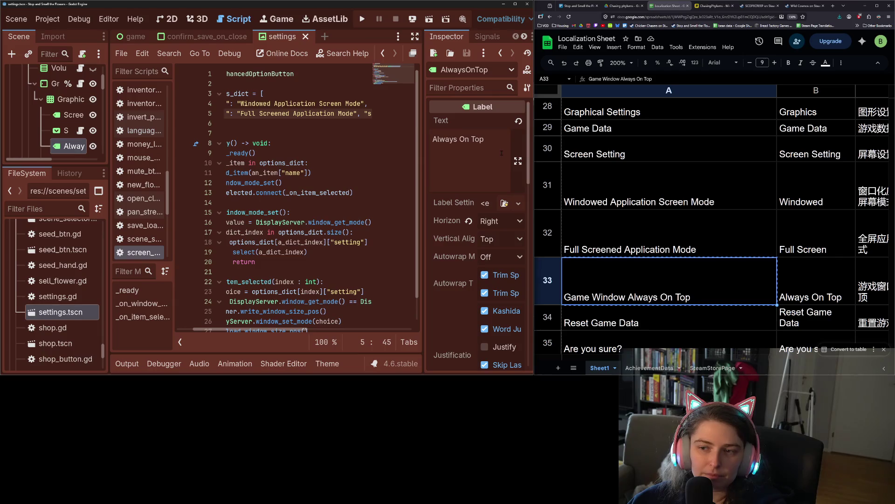
pyautogui.moveTo(485, 139); pyautogui.dragTo(396, 130)
pyautogui.hotkey('ctrl', 'v')
pyautogui.hotkey('ctrl', 's')
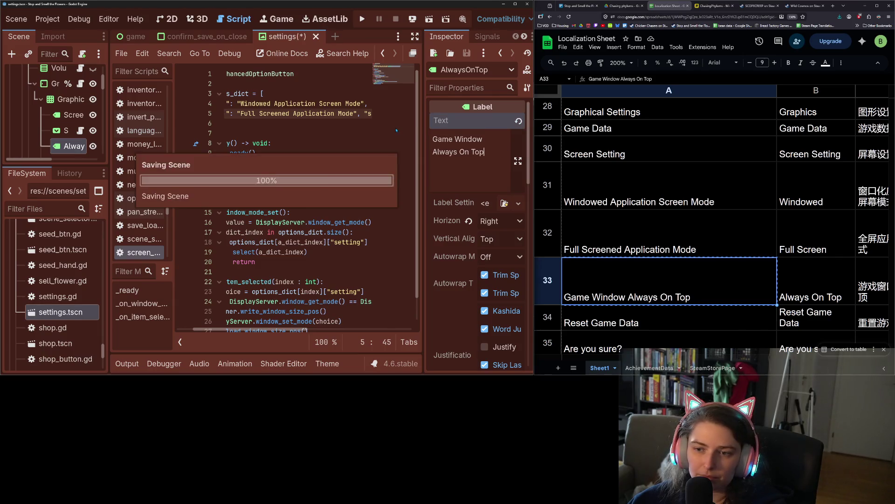
# Browse to the Reset Game Data sheet entry, then show and save the settings scene's 2D layout
pyautogui.scroll(-1, 690, 260)
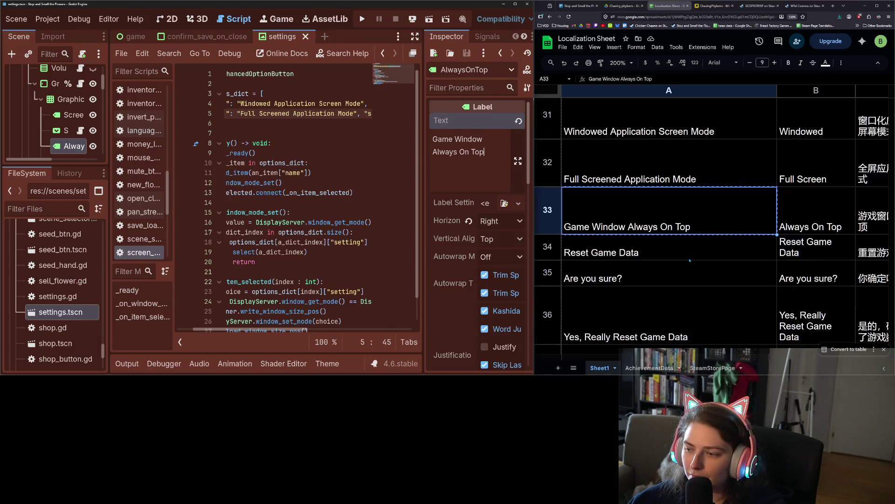
pyautogui.click(647, 254)
pyautogui.scroll(-1, 661, 276)
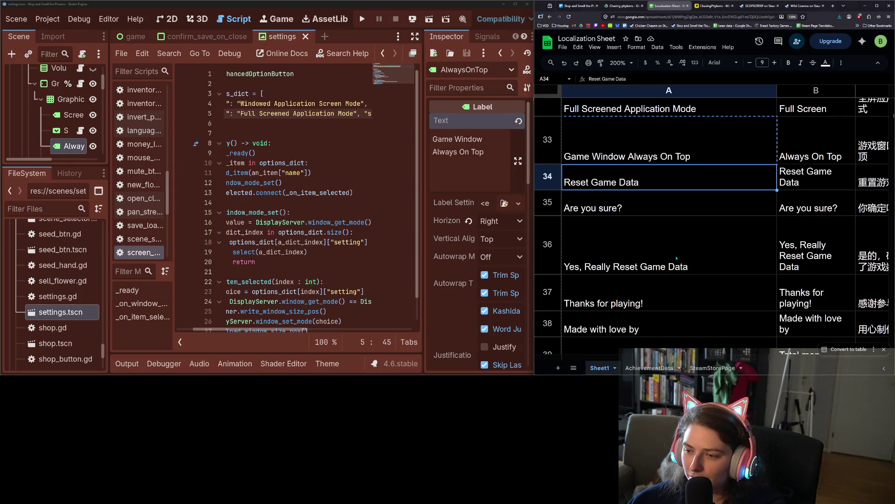
pyautogui.scroll(-1, 674, 257)
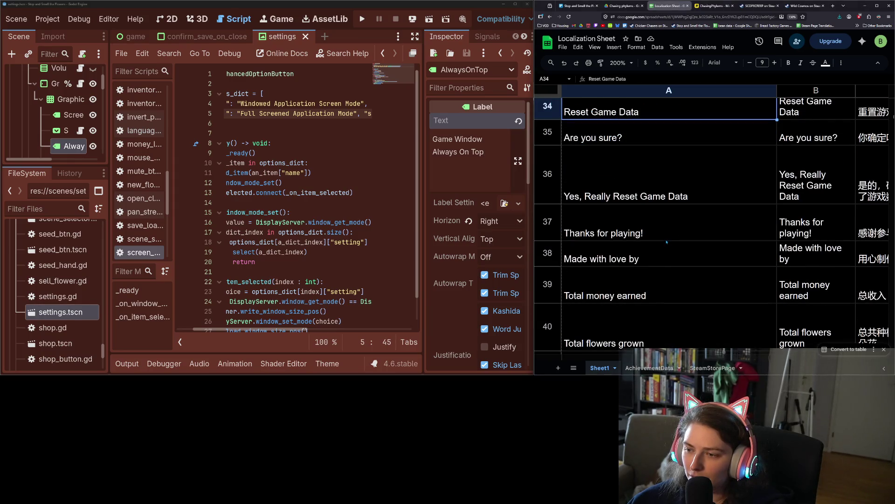
pyautogui.scroll(-4, 679, 254)
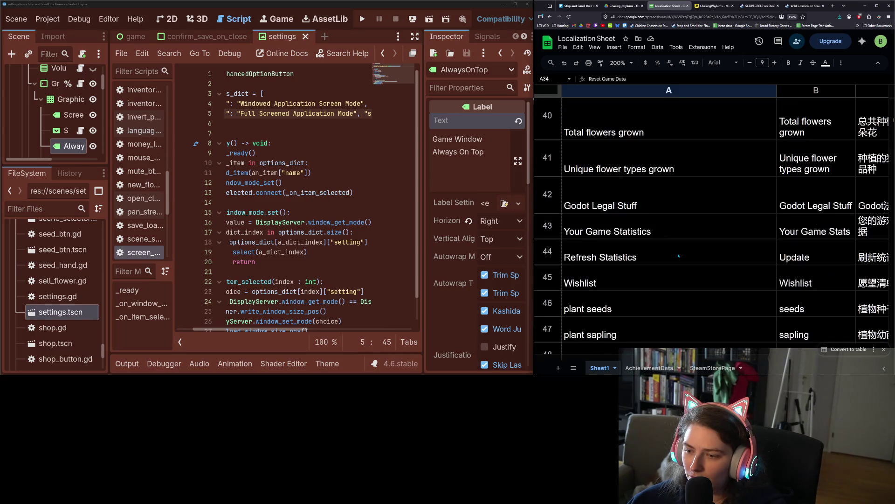
pyautogui.scroll(-2, 644, 238)
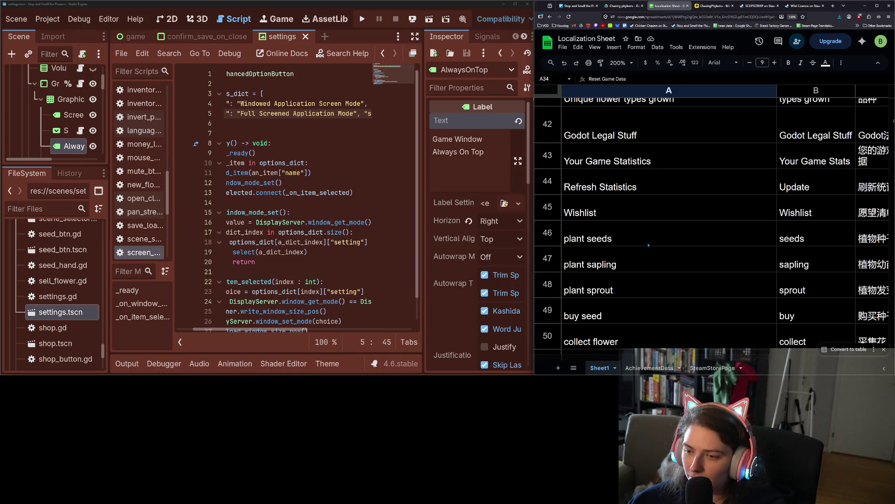
pyautogui.scroll(8, 649, 247)
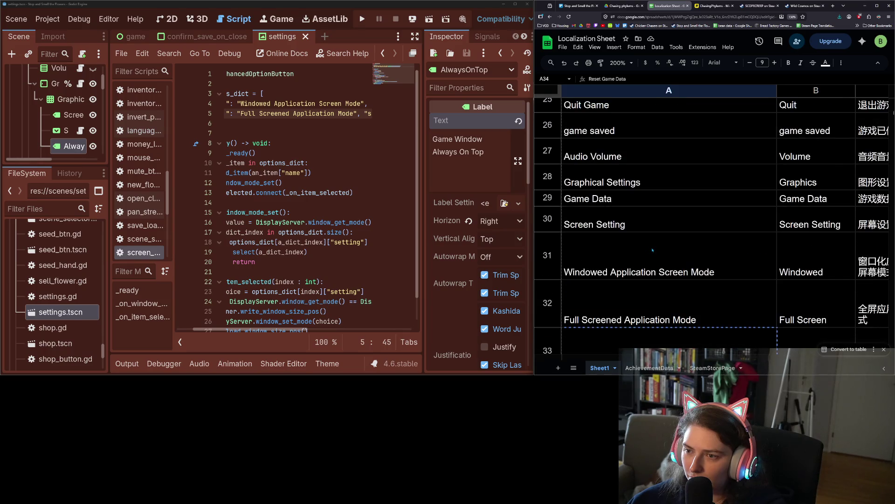
pyautogui.scroll(-2, 652, 250)
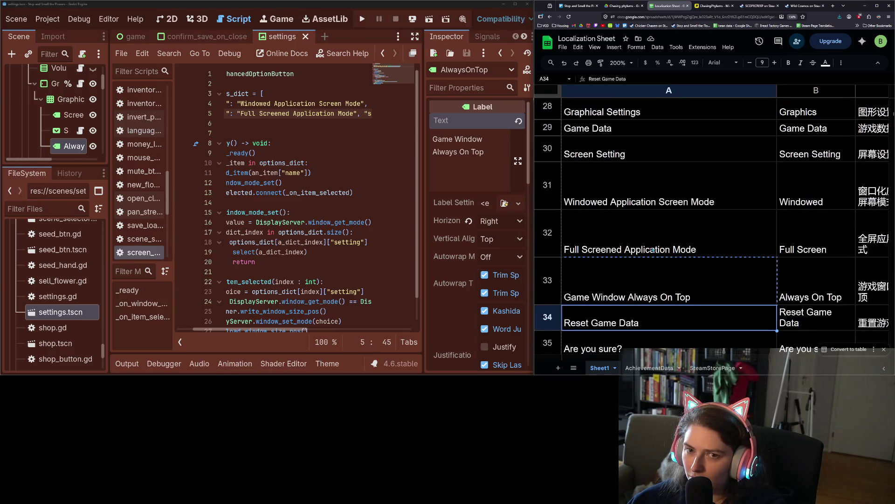
pyautogui.scroll(-3, 91, 112)
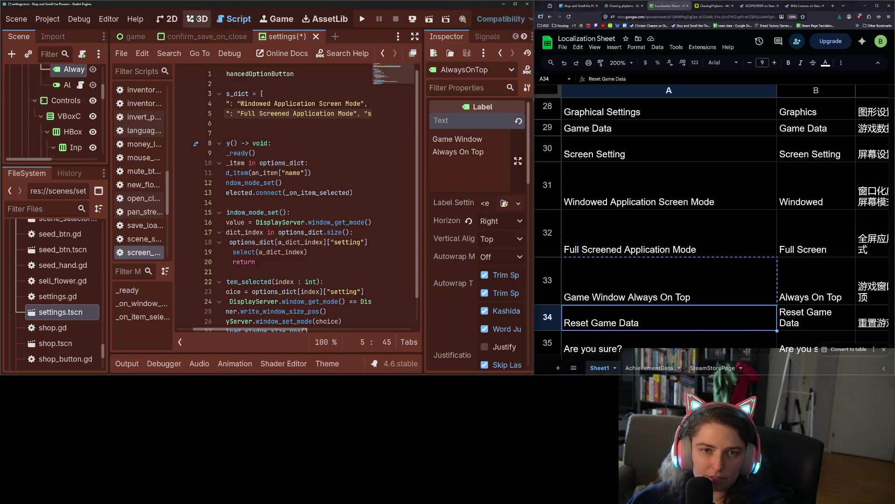
pyautogui.click(174, 21)
pyautogui.hotkey('ctrl', 's')
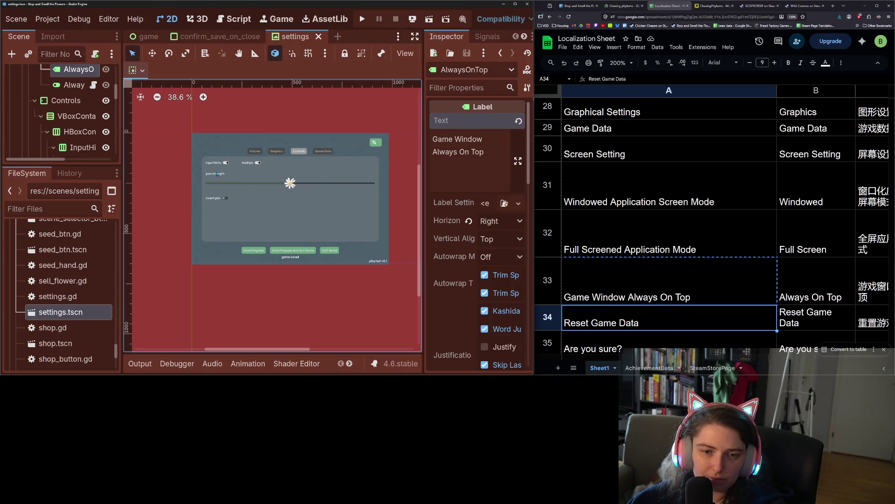
# Select the pan strength label and browse the sheet to the input hints cell A56
pyautogui.click(217, 174)
pyautogui.scroll(-10, 723, 238)
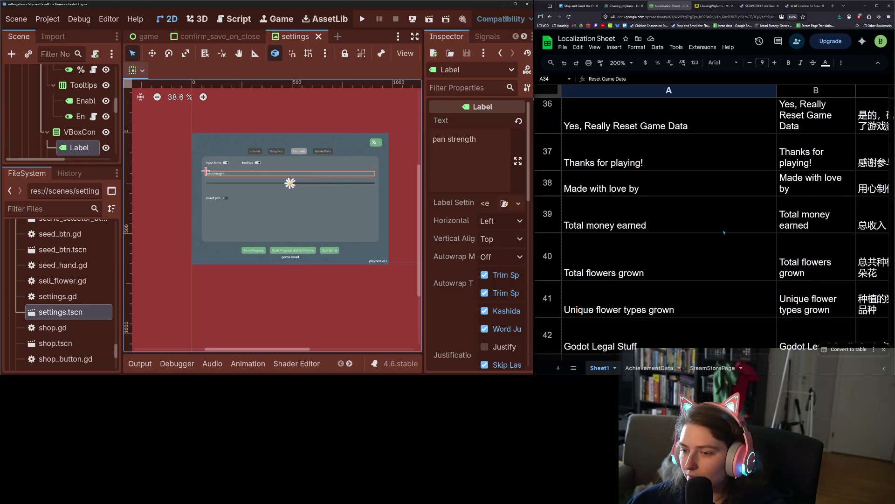
pyautogui.scroll(-12, 723, 239)
pyautogui.scroll(5, 714, 243)
pyautogui.scroll(-7, 712, 244)
pyautogui.scroll(9, 636, 228)
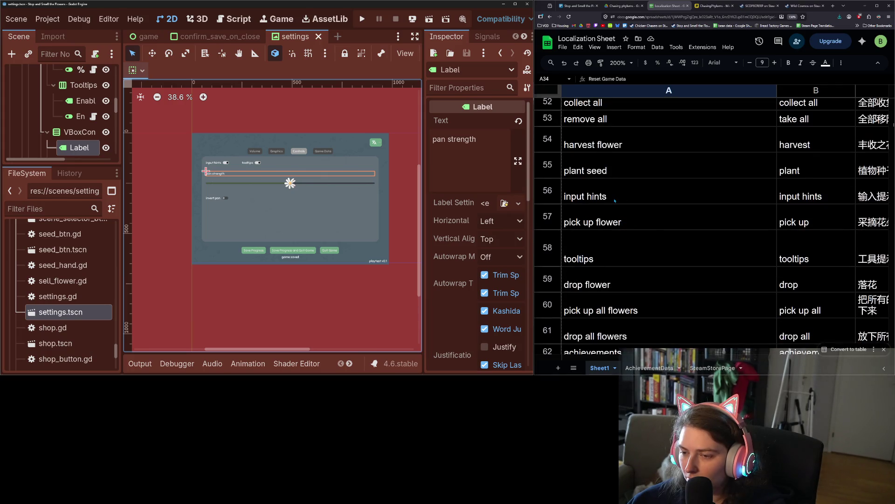
pyautogui.click(616, 201)
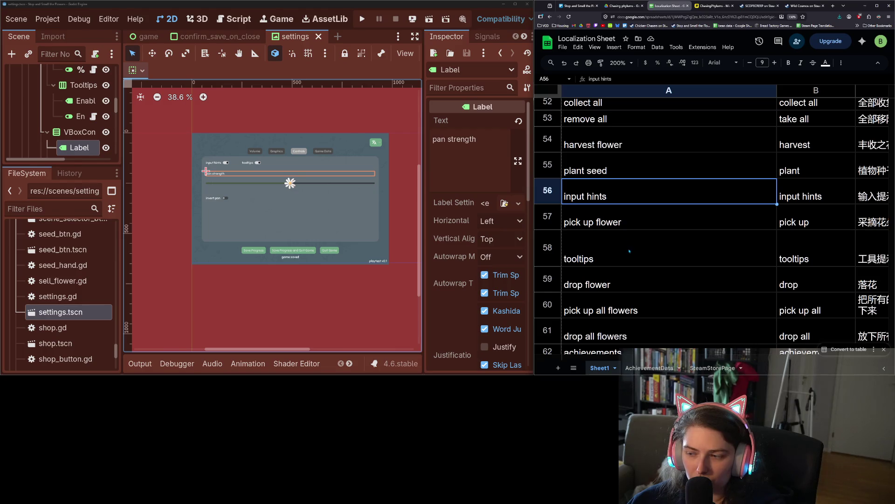
# Scroll the localization sheet down to the screen panning strength entry in cell A65
pyautogui.scroll(-3, 629, 251)
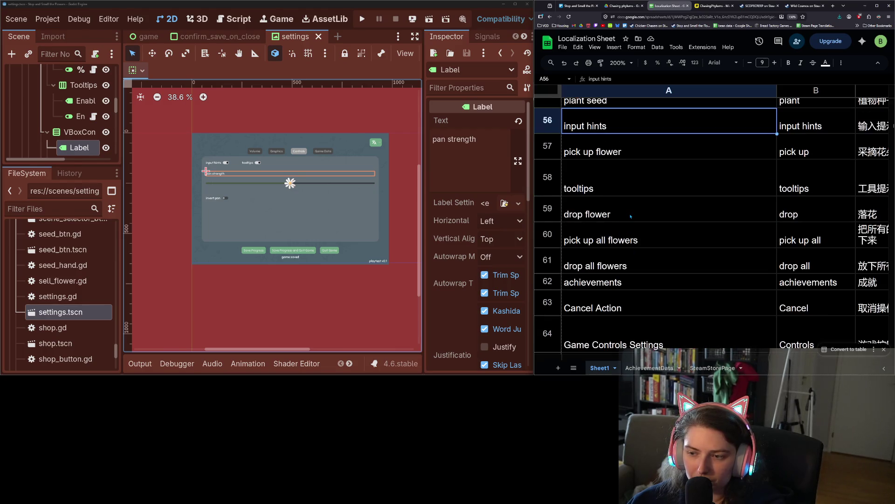
pyautogui.scroll(-10, 630, 216)
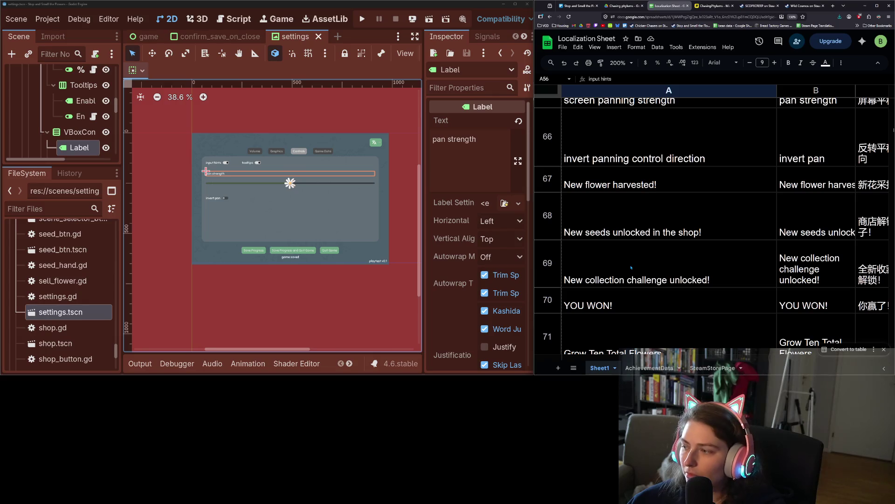
pyautogui.scroll(-2, 631, 268)
pyautogui.scroll(-9, 631, 268)
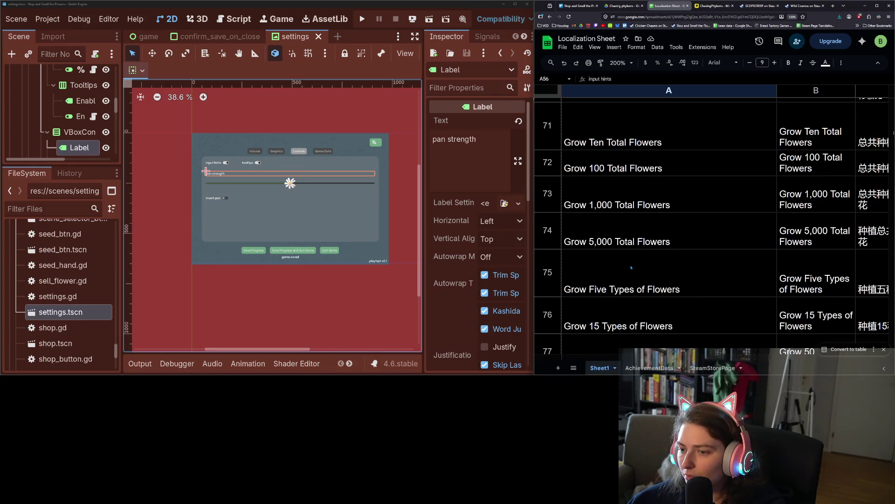
pyautogui.scroll(9, 631, 267)
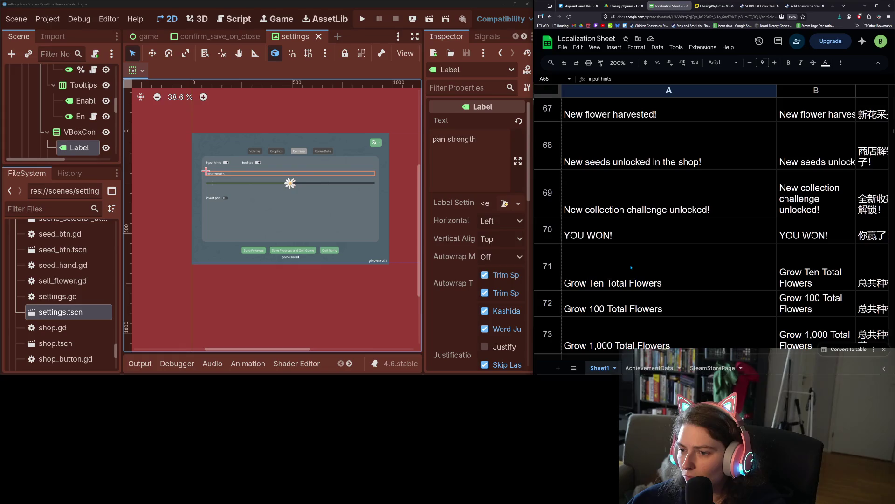
pyautogui.scroll(5, 631, 267)
pyautogui.scroll(12, 631, 267)
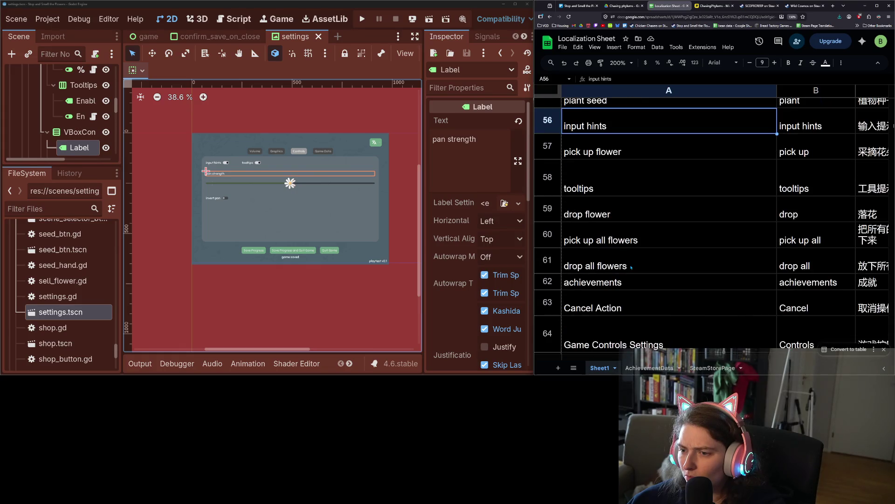
pyautogui.scroll(12, 631, 268)
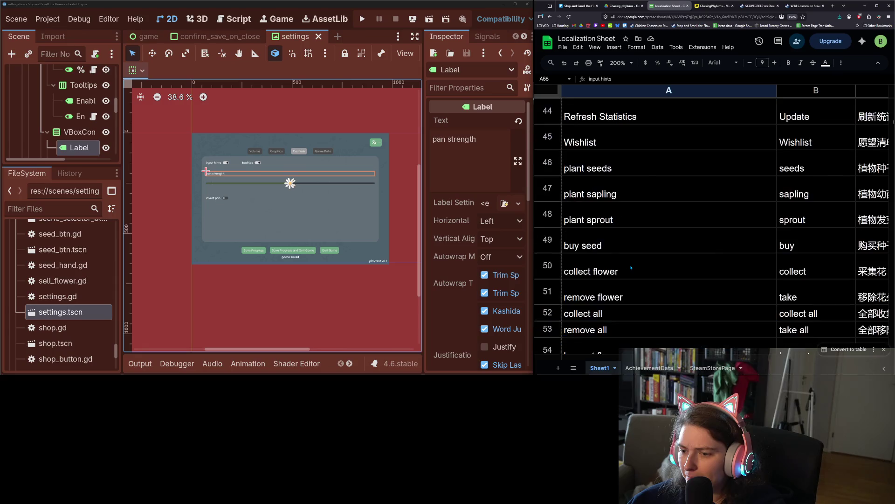
pyautogui.scroll(9, 631, 267)
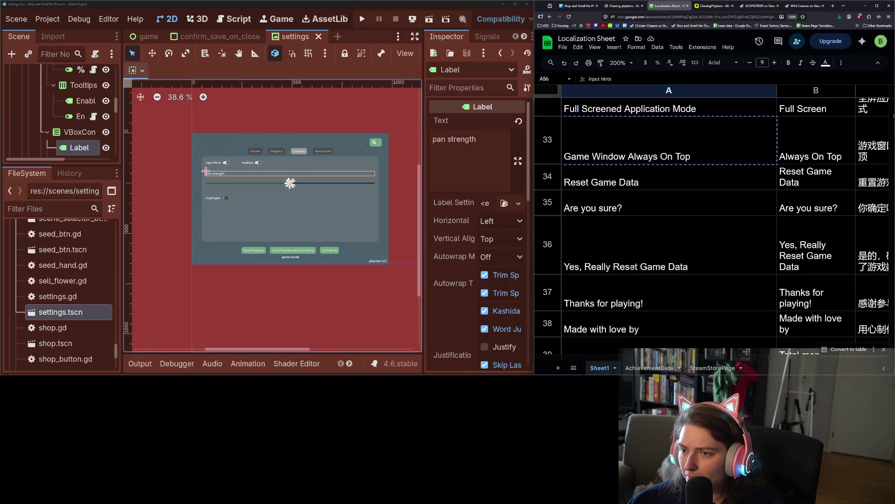
pyautogui.scroll(7, 631, 267)
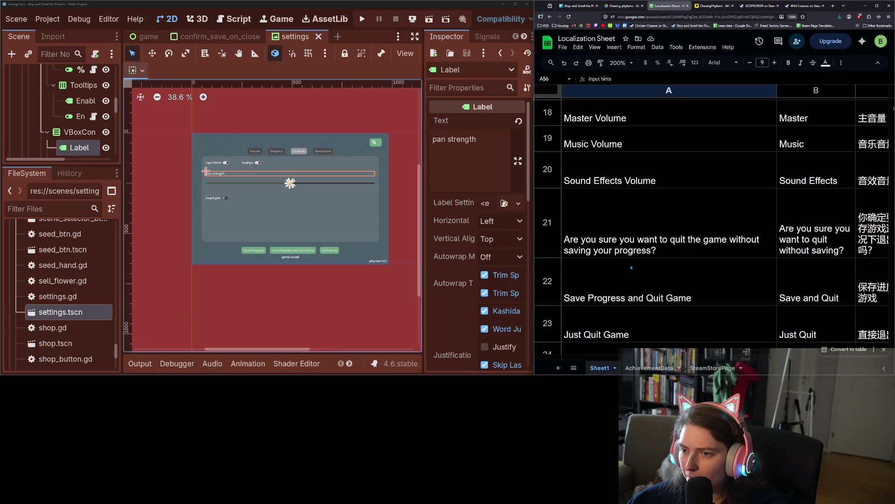
pyautogui.scroll(15, 631, 268)
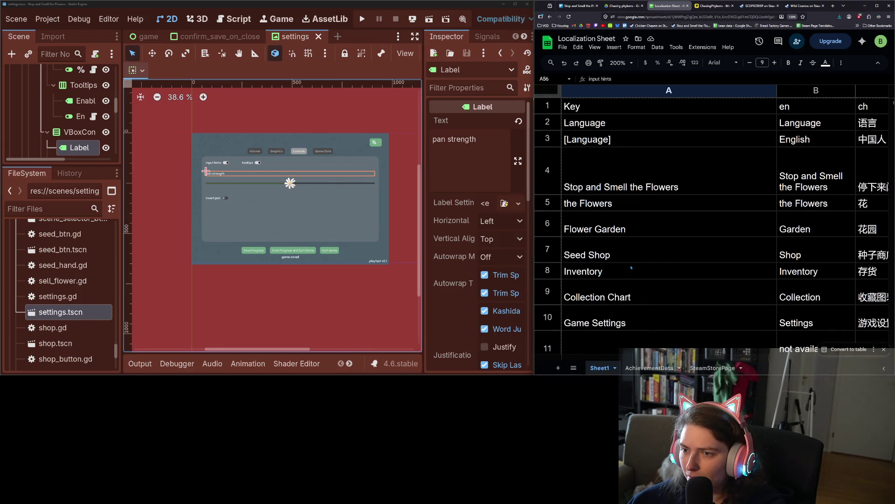
pyautogui.scroll(-20, 631, 268)
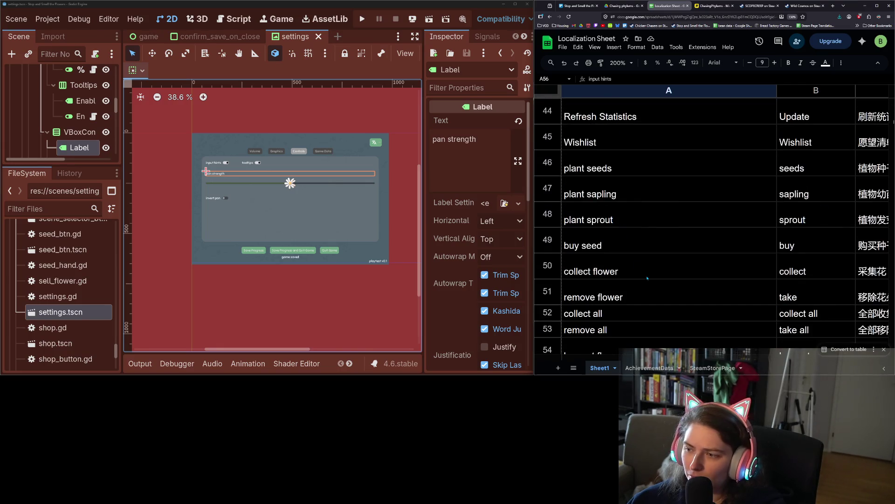
pyautogui.scroll(-10, 677, 275)
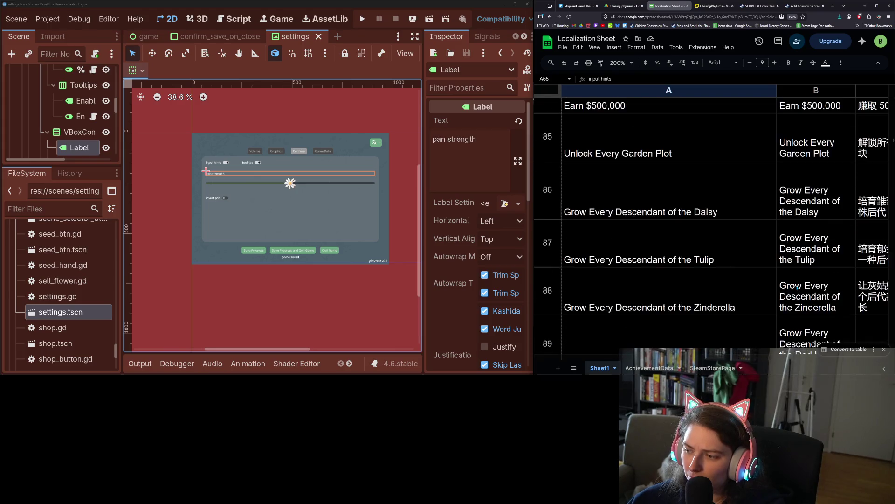
pyautogui.scroll(-10, 797, 287)
pyautogui.scroll(4, 796, 288)
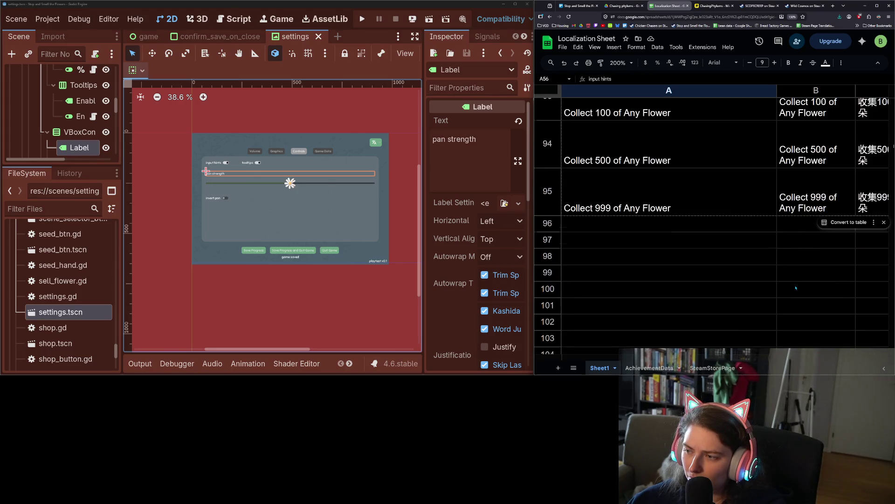
pyautogui.scroll(5, 796, 288)
pyautogui.scroll(15, 796, 287)
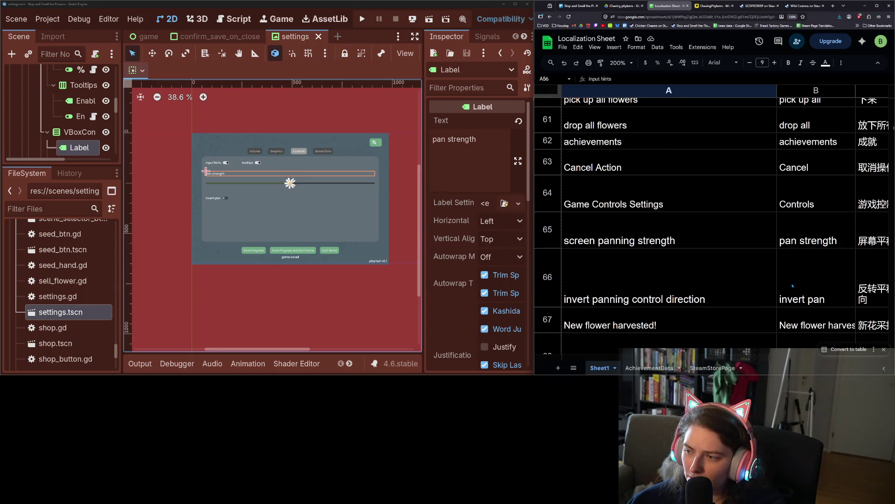
pyautogui.click(683, 231)
# Replace the pan strength label's Text with 'screen panning strength' copied from A65
pyautogui.hotkey('ctrl', 'c')
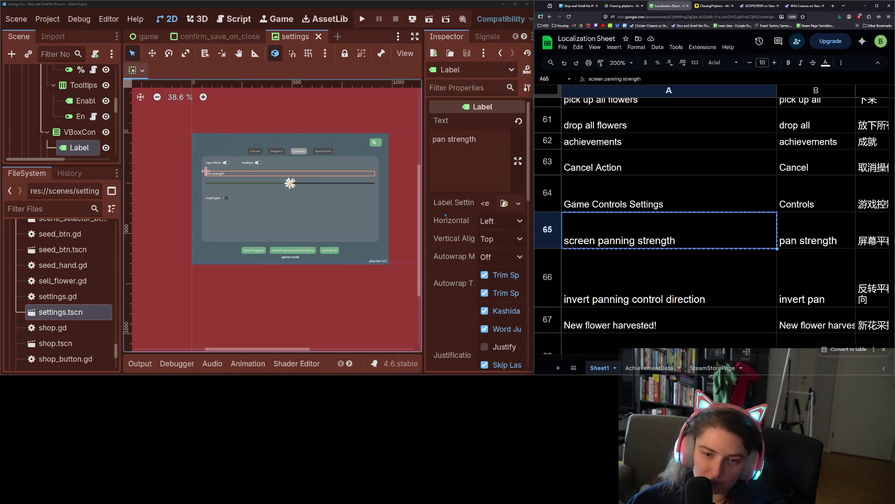
pyautogui.click(466, 142)
pyautogui.hotkey('ctrl', 'a')
pyautogui.hotkey('ctrl', 'v')
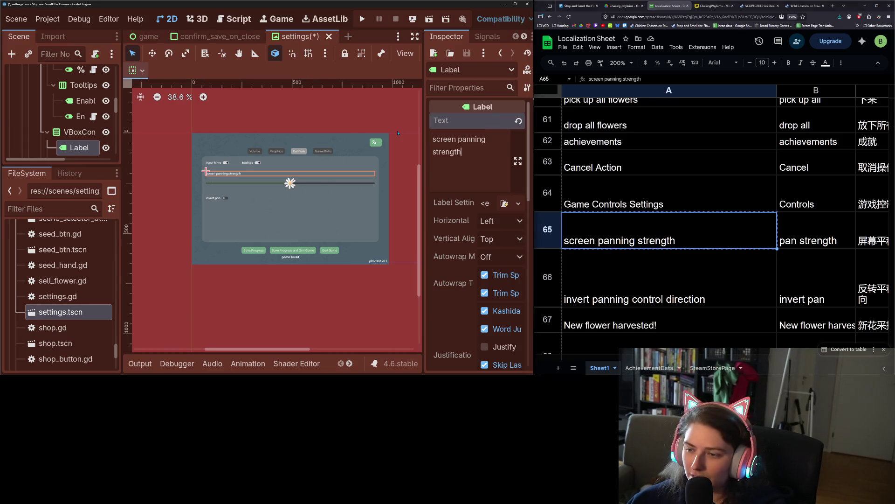
# Set the invert pan label's Text to 'invert panning control direction' from the sheet
pyautogui.click(658, 277)
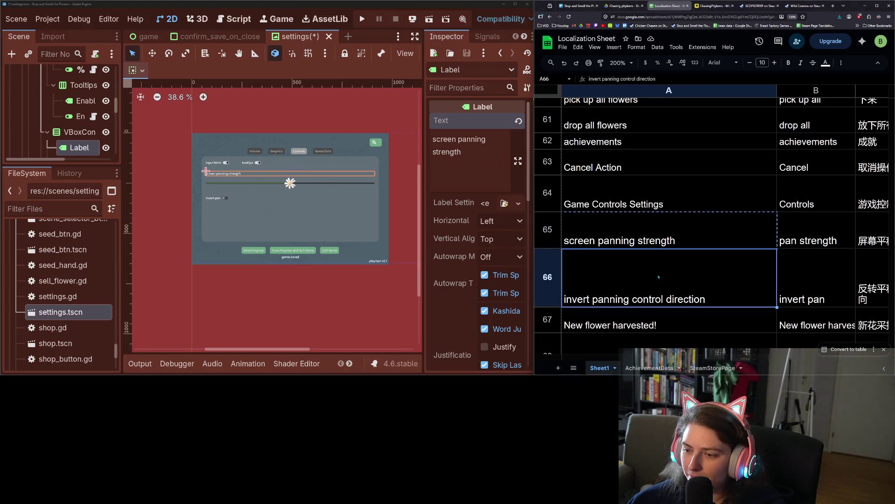
pyautogui.click(215, 199)
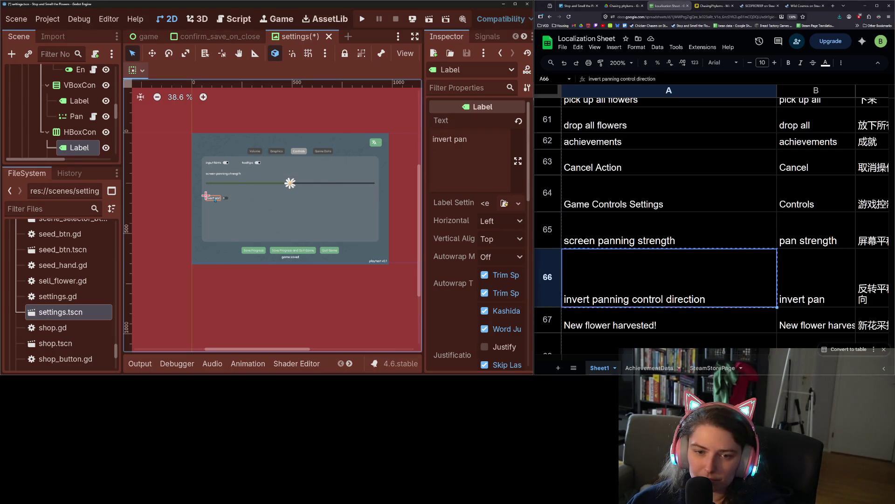
pyautogui.click(446, 157)
pyautogui.hotkey('ctrl', 'a')
pyautogui.hotkey('ctrl', 'v')
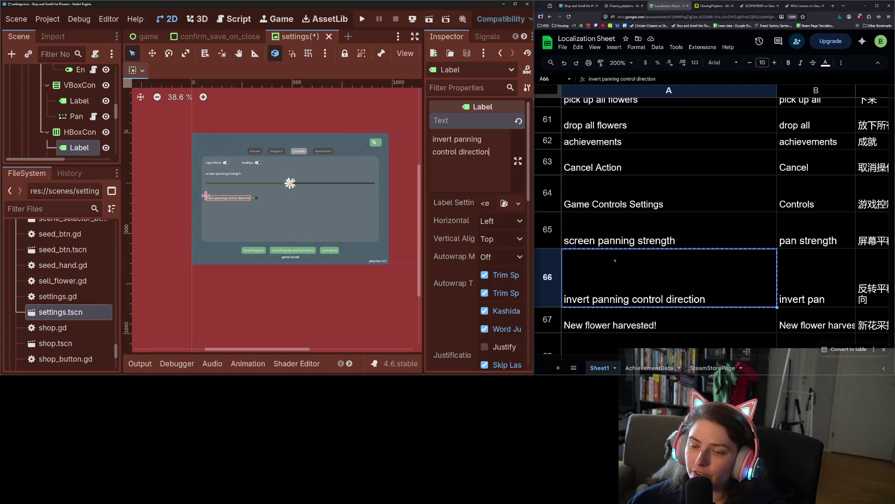
# Save the settings scene and double-check both panning entries against the sheet
pyautogui.click(622, 236)
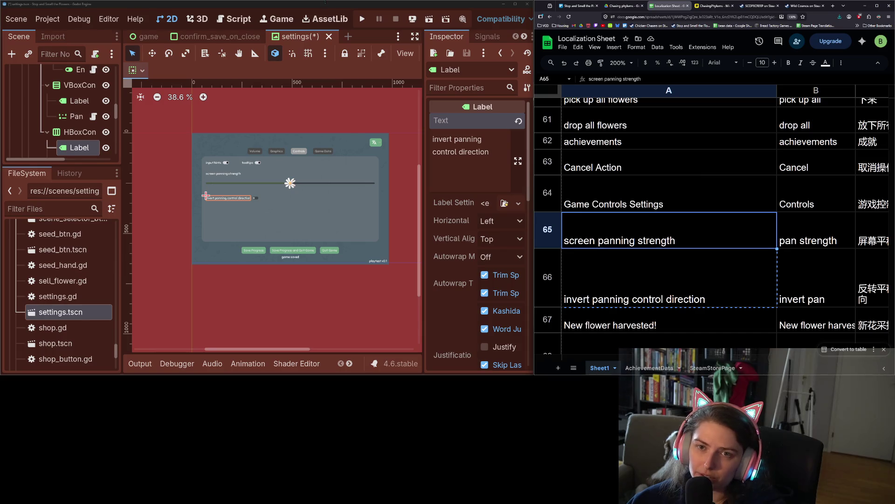
pyautogui.click(325, 5)
pyautogui.hotkey('ctrl', 's')
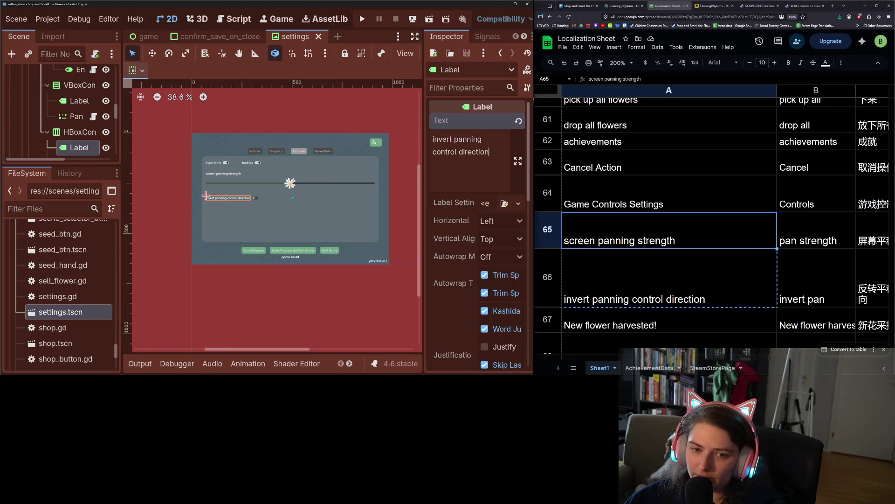
pyautogui.click(644, 287)
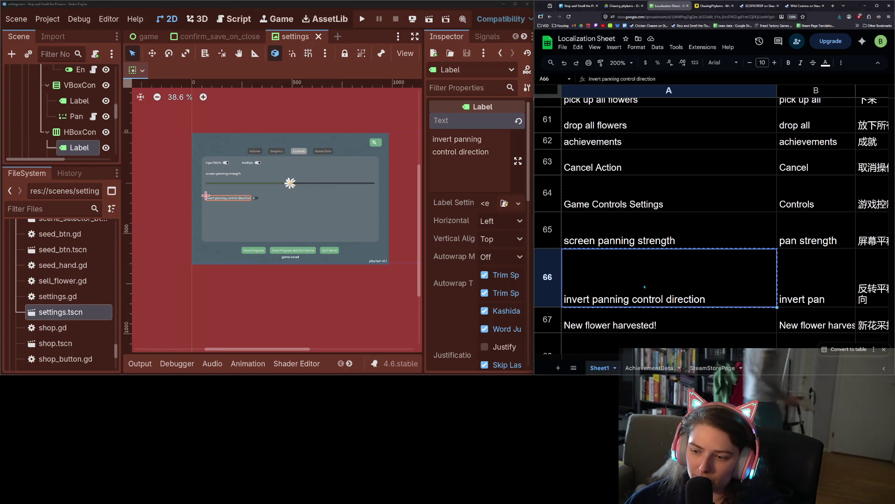
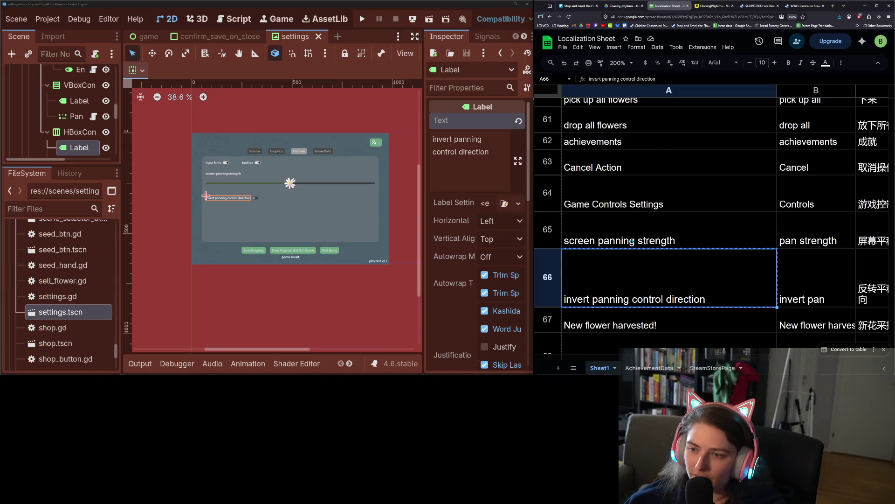
# Check the panning and 'New flower harvested!'/'New seeds unlocked' strings in the settings scene and save it
pyautogui.click(633, 242)
pyautogui.scroll(-4, 103, 112)
pyautogui.click(106, 114)
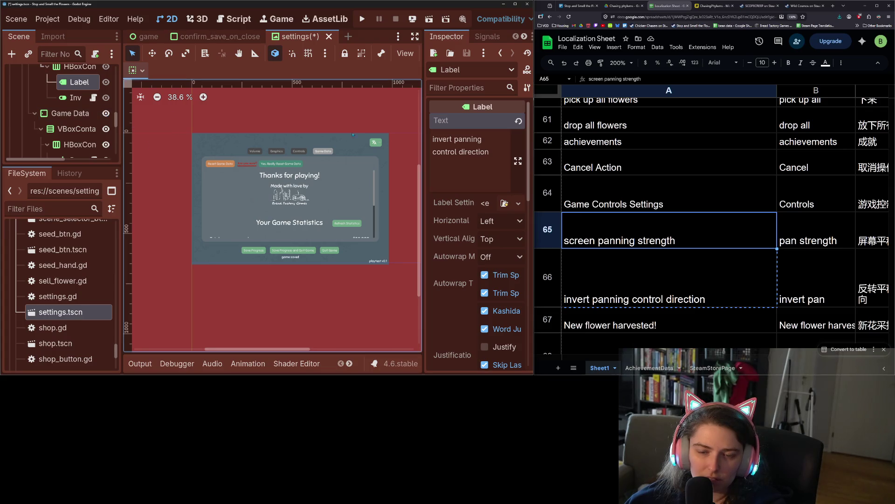
pyautogui.scroll(3, 290, 234)
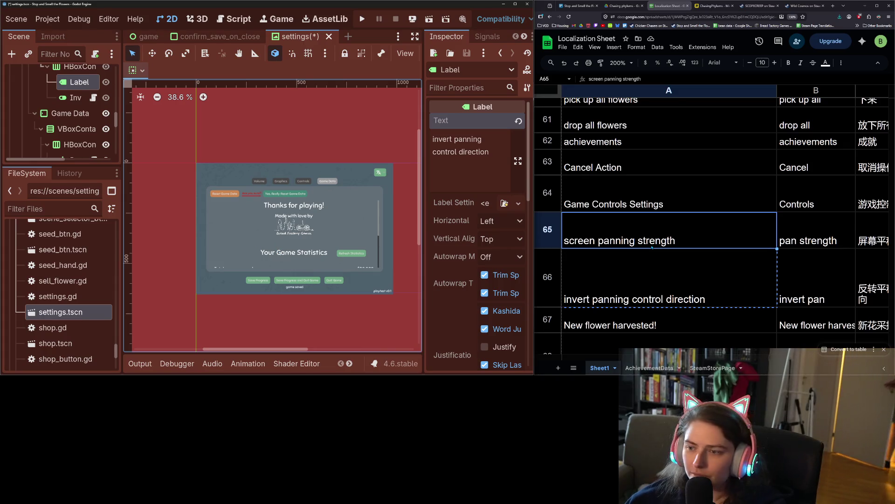
pyautogui.click(653, 262)
pyautogui.scroll(-1, 653, 262)
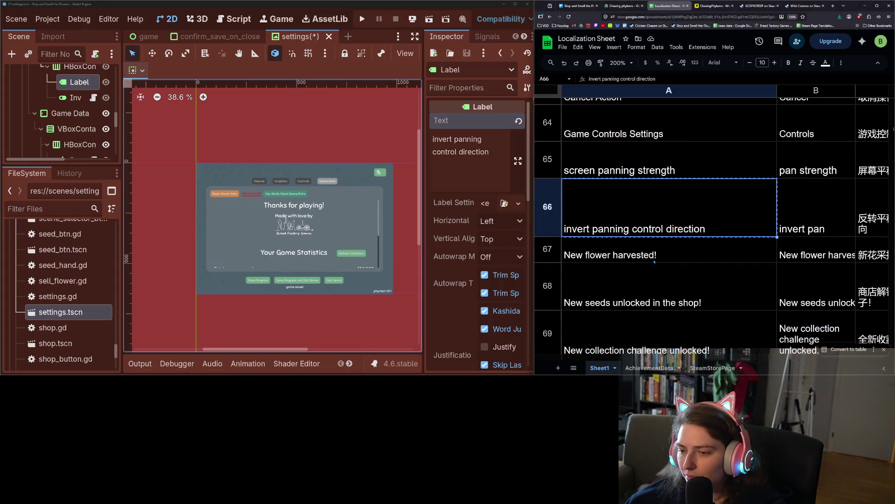
pyautogui.click(656, 261)
pyautogui.click(658, 281)
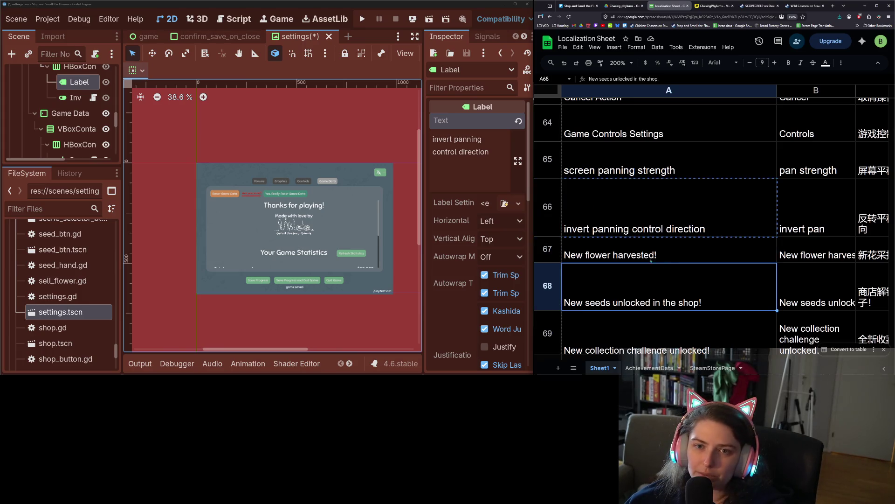
pyautogui.hotkey('ctrl', 's')
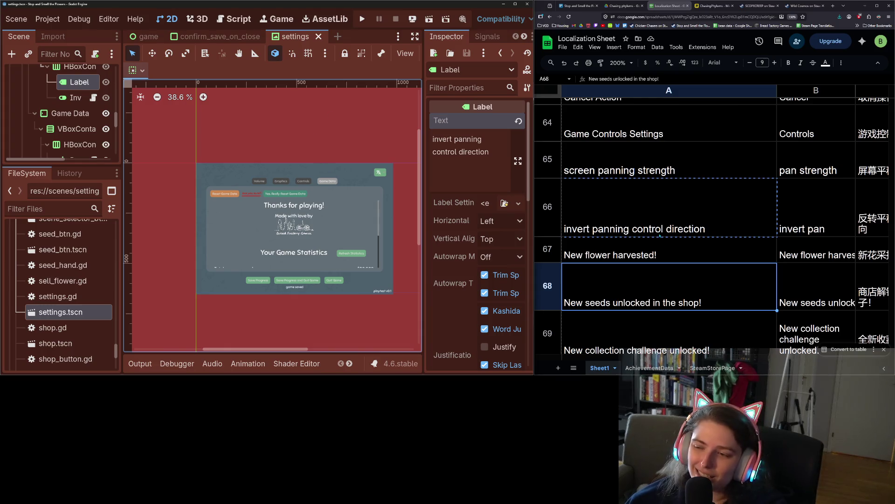
# Capitalize the achievements entry in cell A62 to 'Achievements'
pyautogui.scroll(-3, 722, 283)
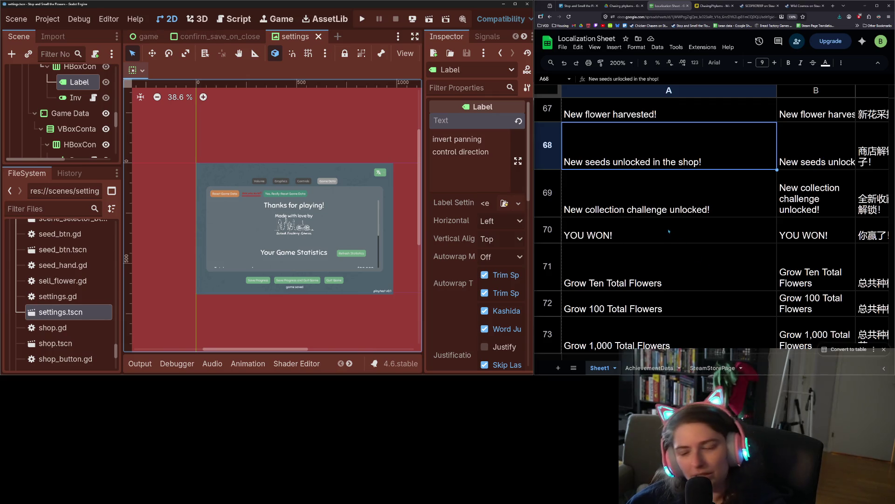
pyautogui.scroll(-2, 666, 225)
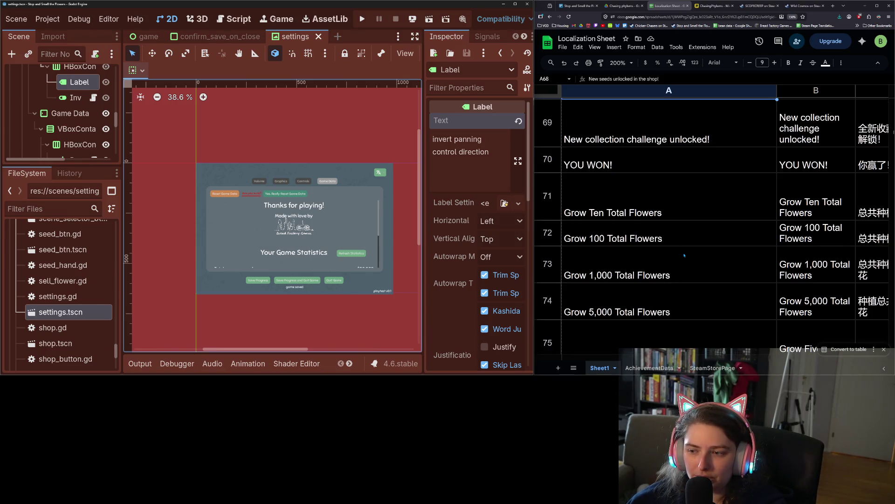
pyautogui.scroll(-2, 684, 255)
pyautogui.scroll(8, 684, 254)
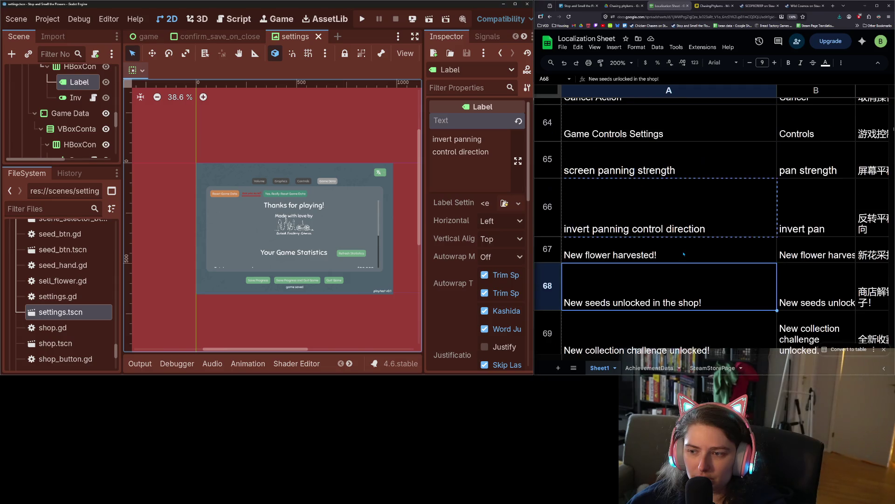
pyautogui.scroll(3, 684, 254)
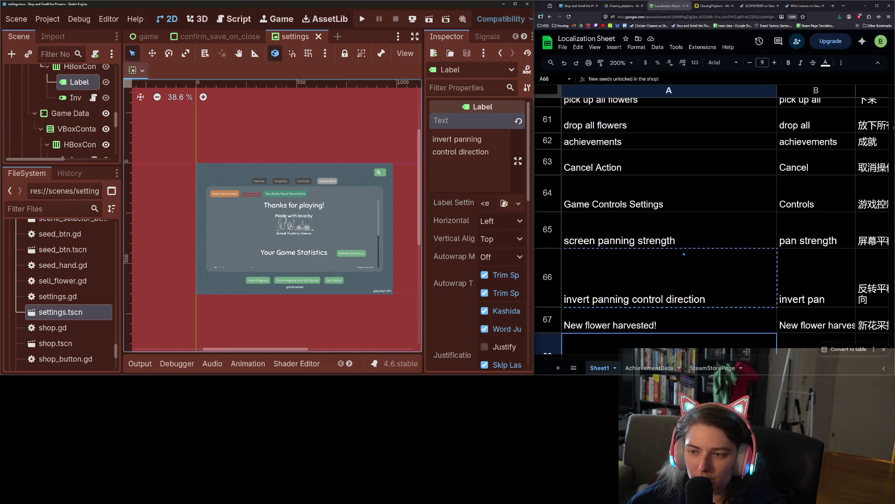
pyautogui.scroll(2, 683, 259)
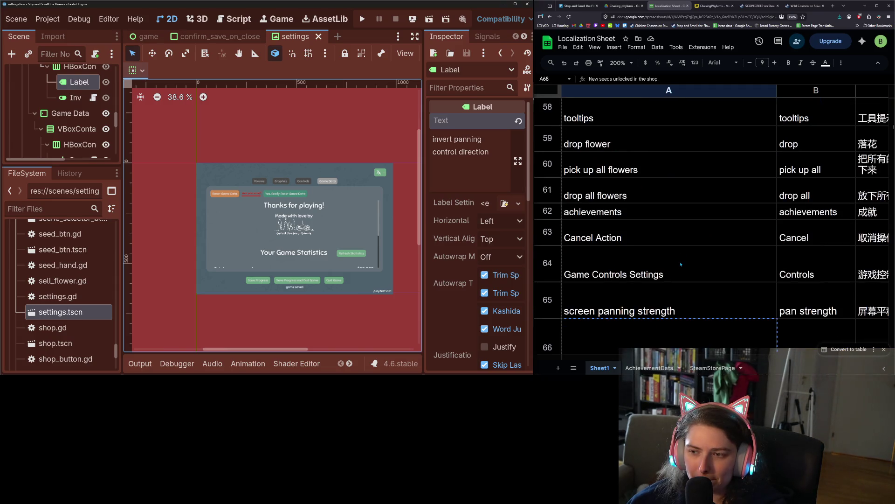
pyautogui.click(619, 213)
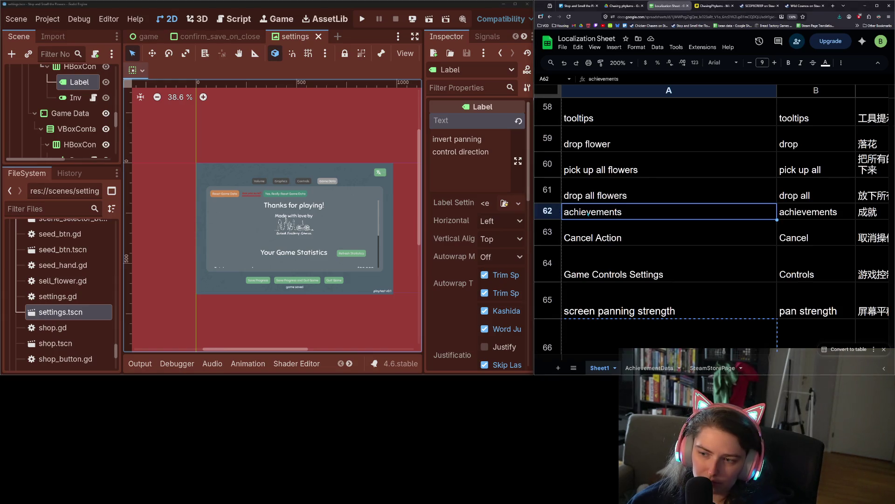
pyautogui.doubleClick(569, 212)
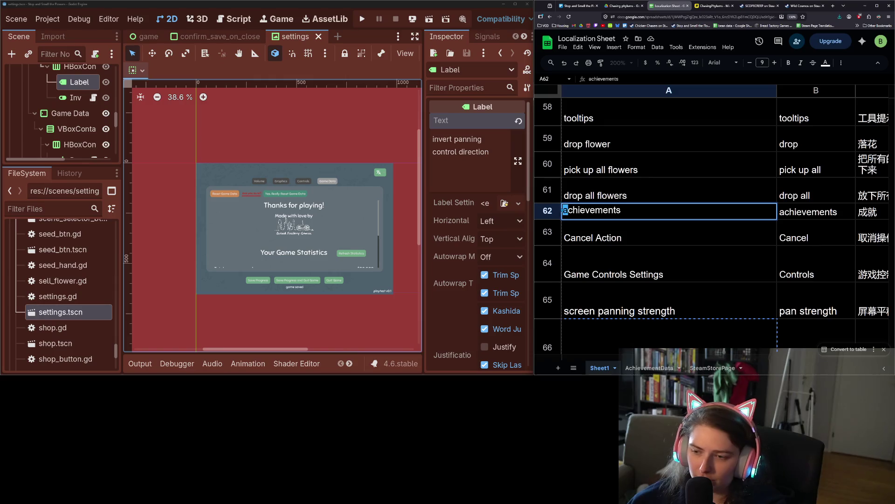
pyautogui.press('BackSpace')
pyautogui.write('A')
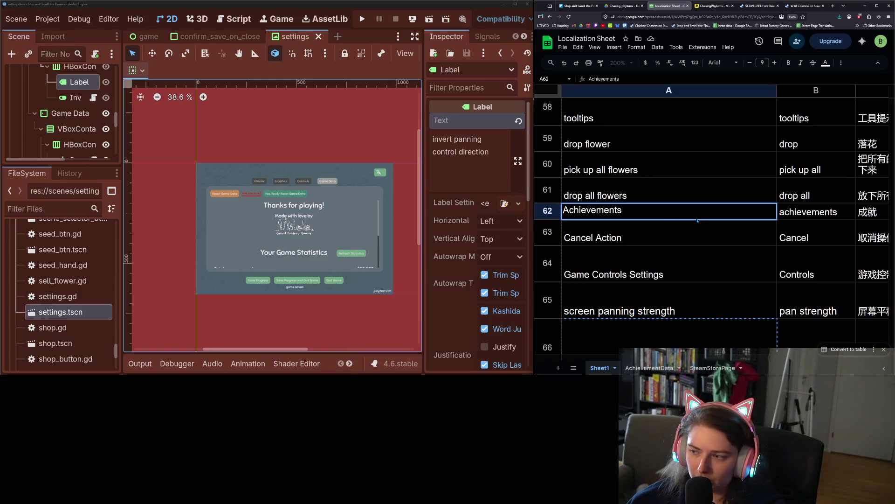
pyautogui.press('Return')
# Capitalize B62 to 'Achievements', copy A62's text, and close the settings scene
pyautogui.click(816, 215)
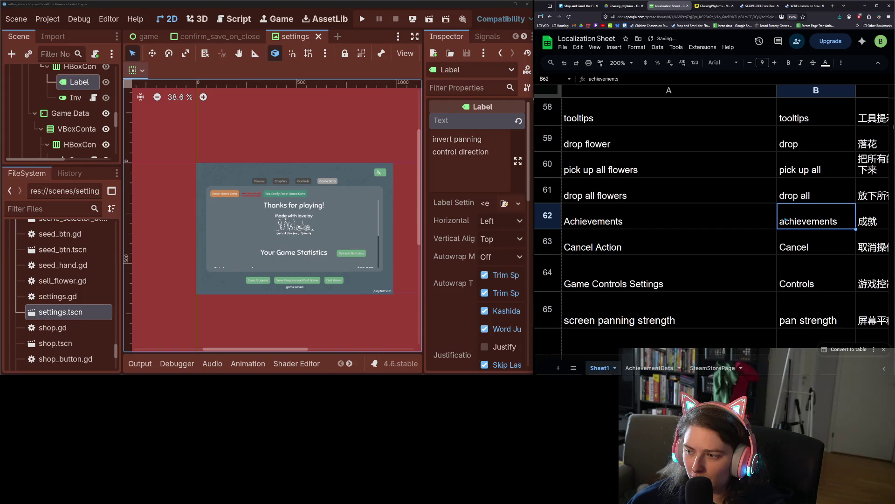
pyautogui.press('Return')
pyautogui.press('Home')
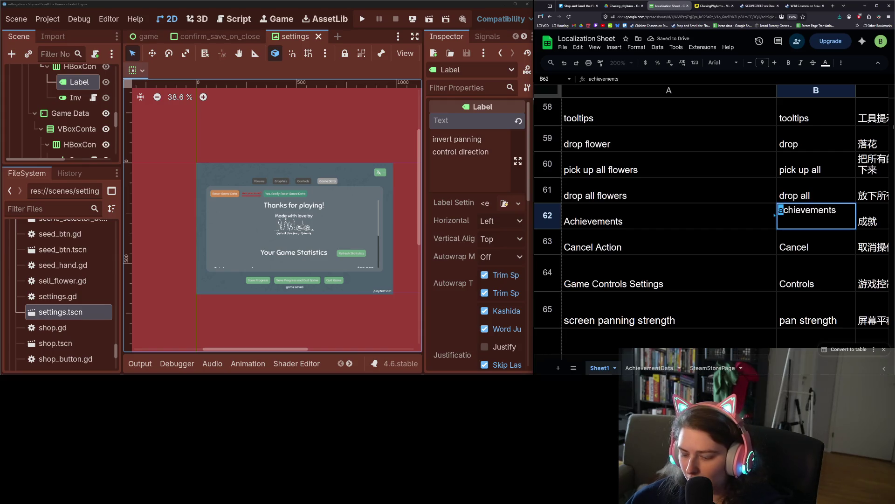
pyautogui.press('Delete')
pyautogui.write('A')
pyautogui.press('Return')
pyautogui.click(764, 217)
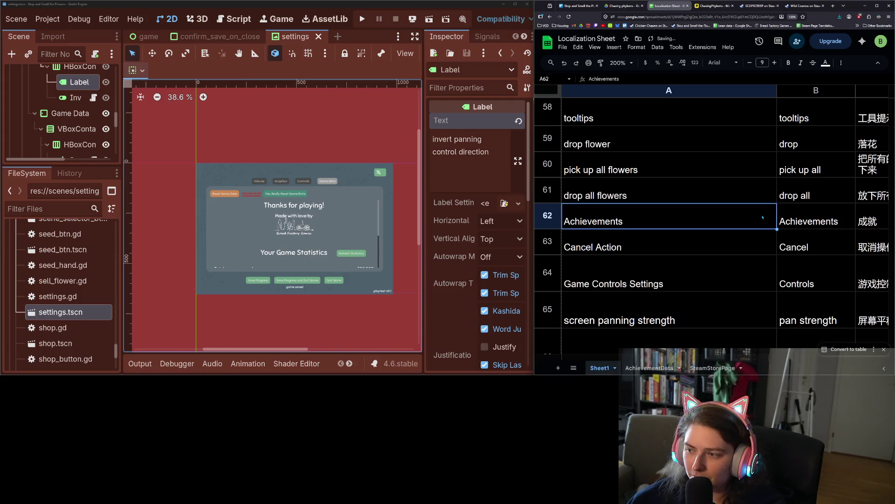
pyautogui.hotkey('ctrl', 'c')
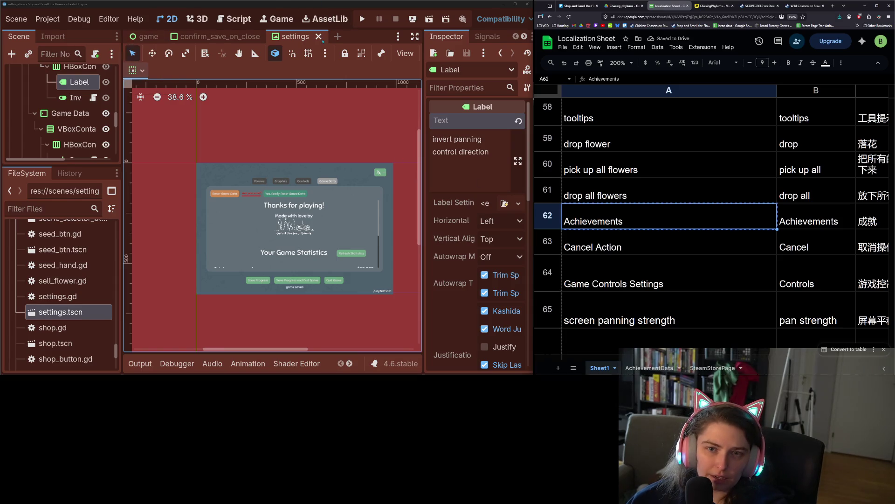
pyautogui.click(319, 37)
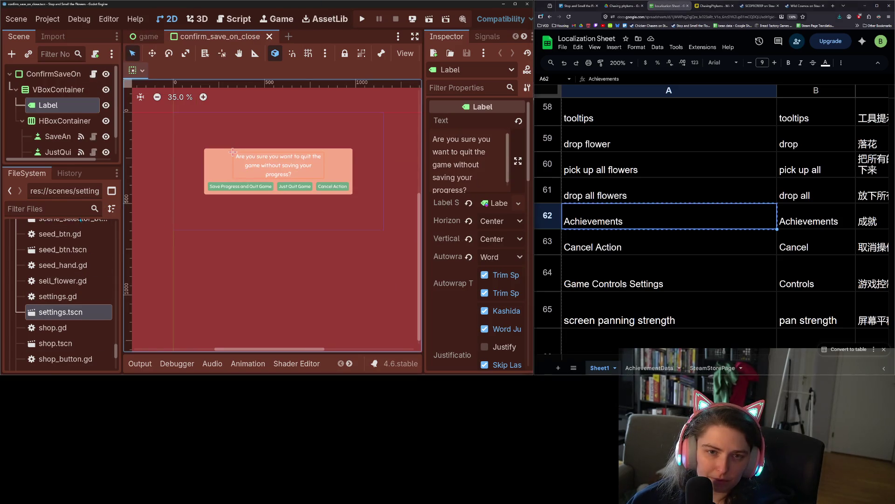
# Close the quit-confirmation scene and open the collection_panel scene
pyautogui.click(270, 36)
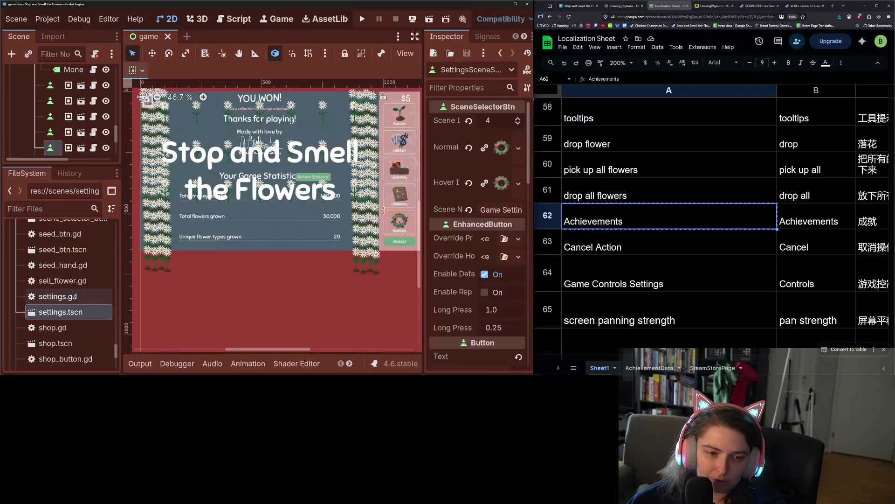
pyautogui.scroll(-2, 77, 319)
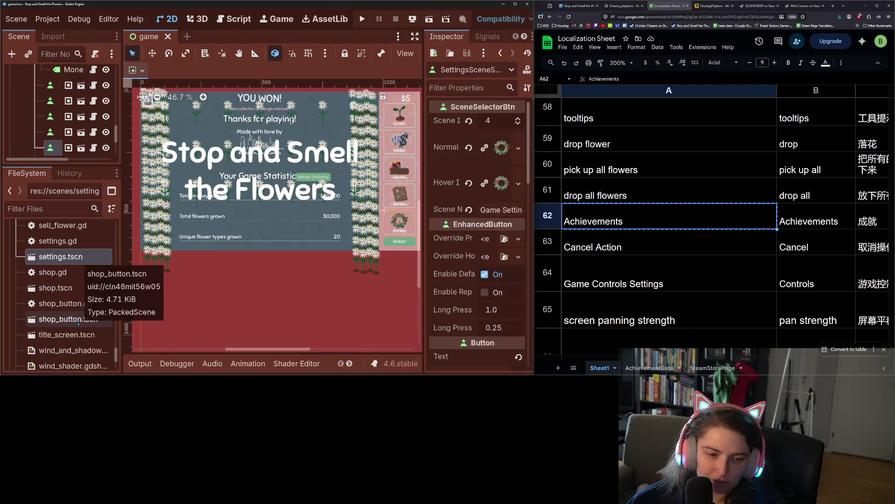
pyautogui.scroll(4, 78, 319)
pyautogui.scroll(10, 80, 323)
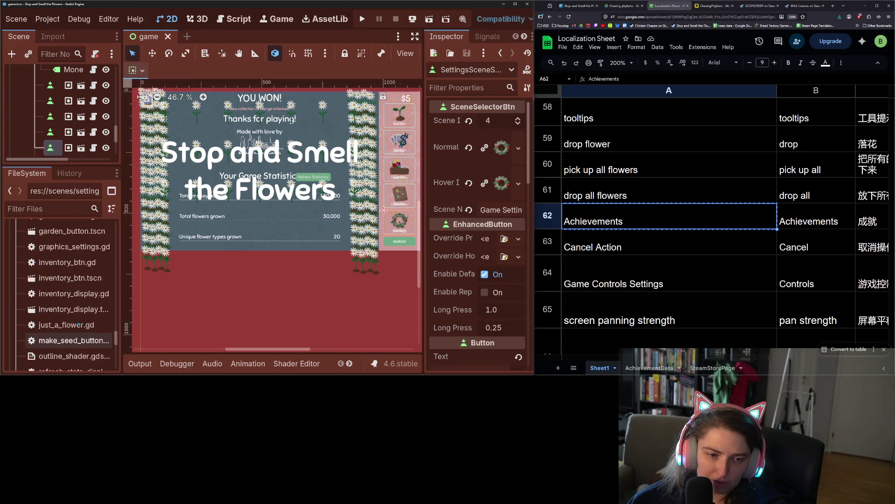
pyautogui.scroll(4, 79, 324)
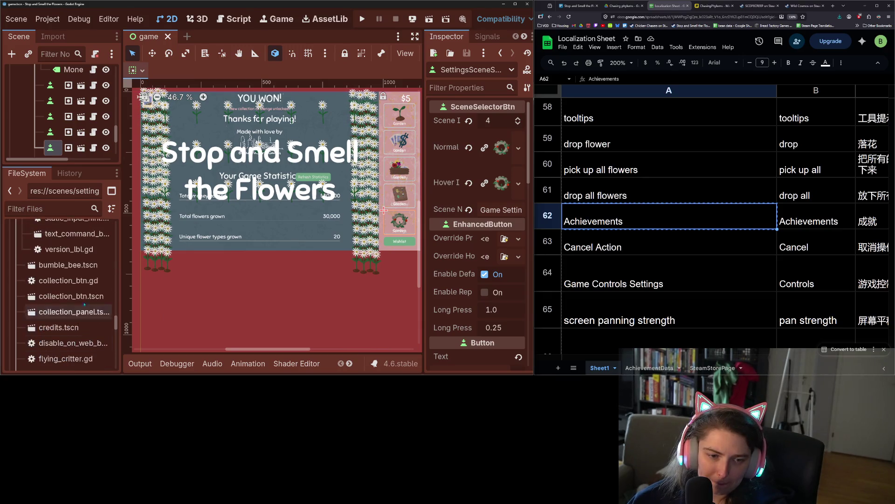
pyautogui.doubleClick(87, 312)
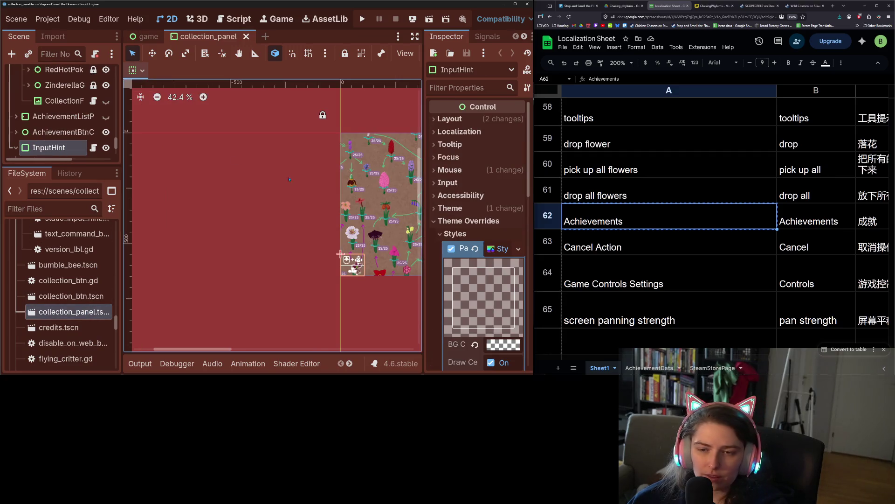
# Set the collection panel's achievements button text to 'Achievements' and save the scene
pyautogui.scroll(-2, 328, 215)
pyautogui.hscroll(5, 329, 215)
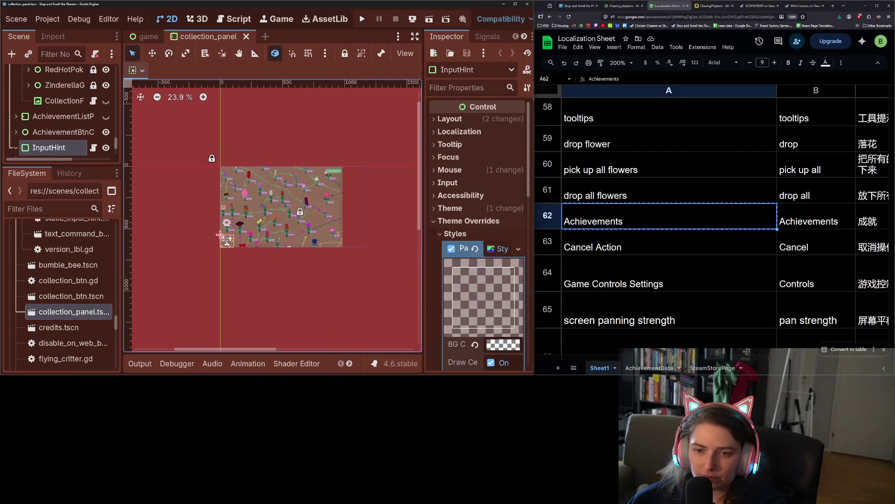
pyautogui.click(338, 171)
pyautogui.scroll(5, 361, 187)
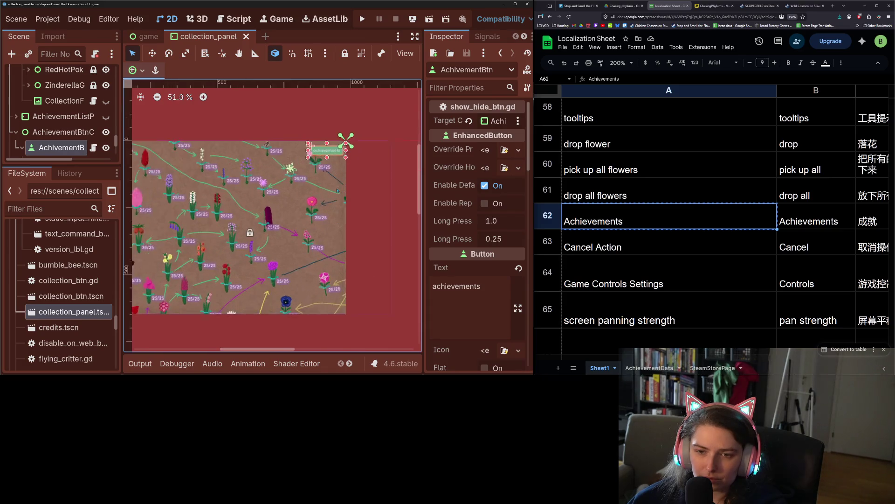
pyautogui.hotkey('ctrl', 'a')
pyautogui.hotkey('ctrl', 'v')
pyautogui.hotkey('ctrl', 's')
# Open achievement_lbl.tscn from the res://scenes/ui folder
pyautogui.scroll(-1, 257, 272)
pyautogui.scroll(-3, 257, 273)
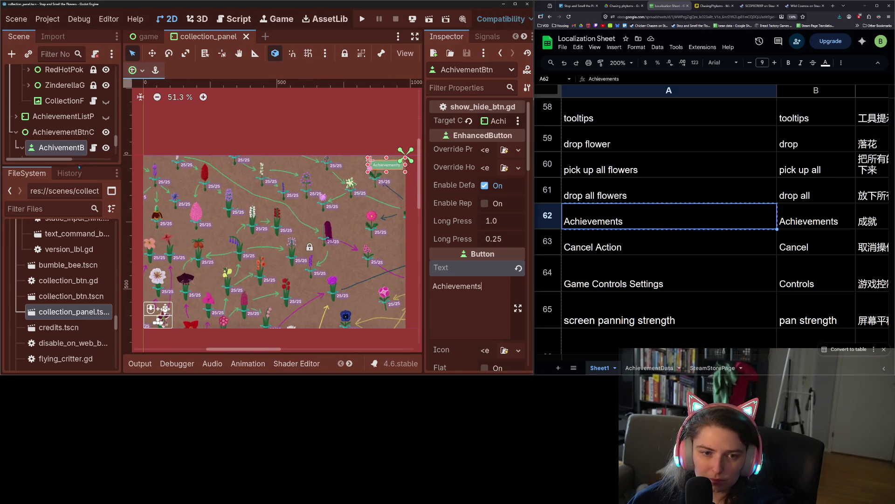
pyautogui.moveTo(48, 162)
pyautogui.mouseDown()
pyautogui.moveTo(48, 255)
pyautogui.moveTo(48, 149)
pyautogui.mouseUp()
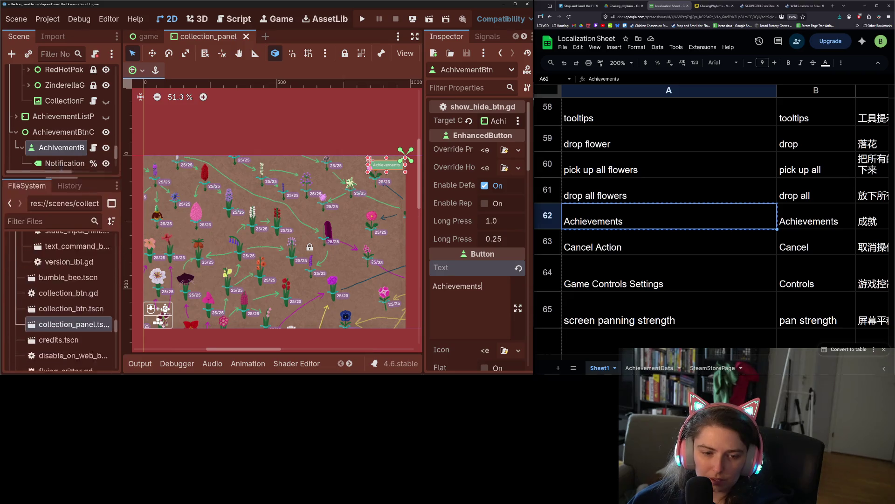
pyautogui.scroll(-2, 65, 280)
pyautogui.scroll(-10, 65, 319)
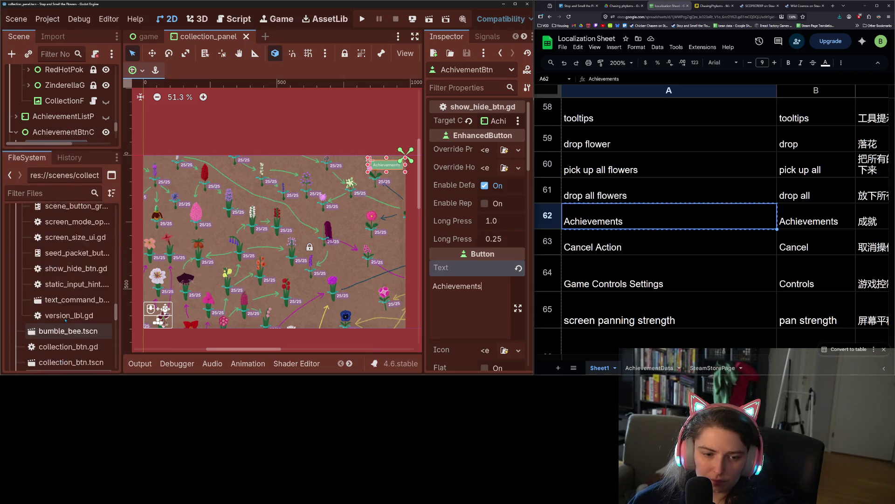
pyautogui.scroll(8, 66, 319)
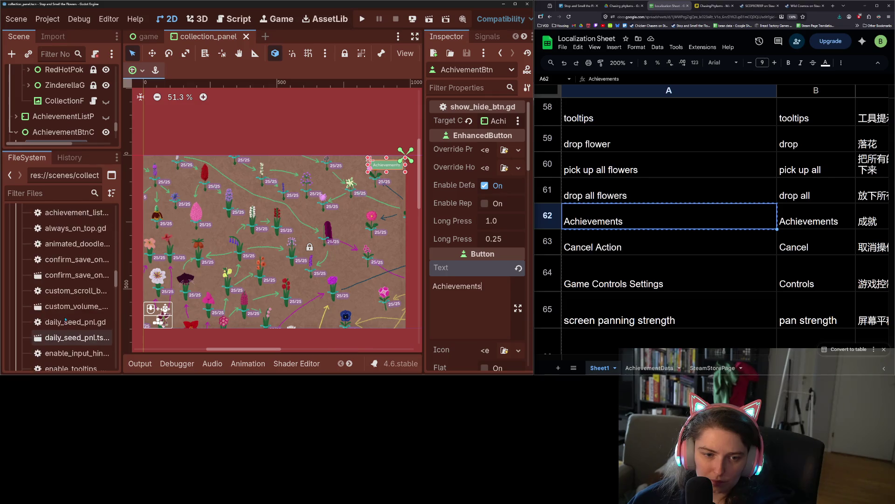
pyautogui.click(77, 278)
pyautogui.doubleClick(77, 279)
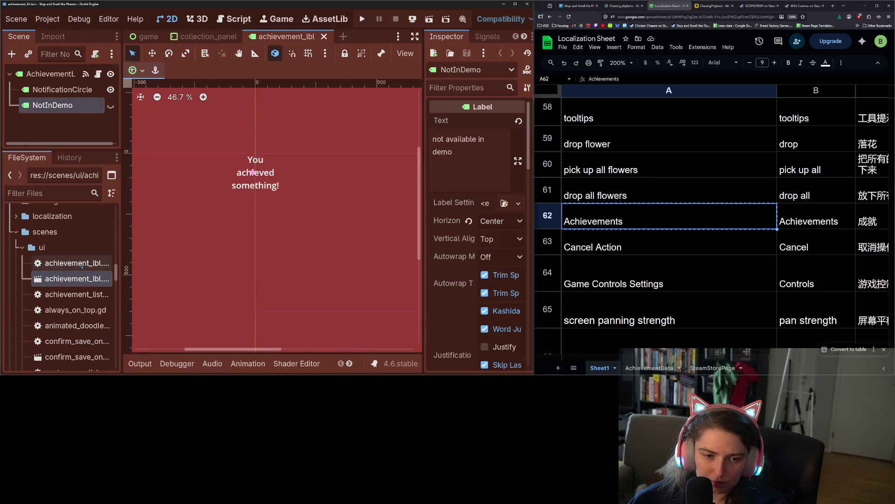
# Read the achievement_lbl.gd script, then close the achievement_lbl scene
pyautogui.doubleClick(82, 265)
pyautogui.scroll(-2, 298, 200)
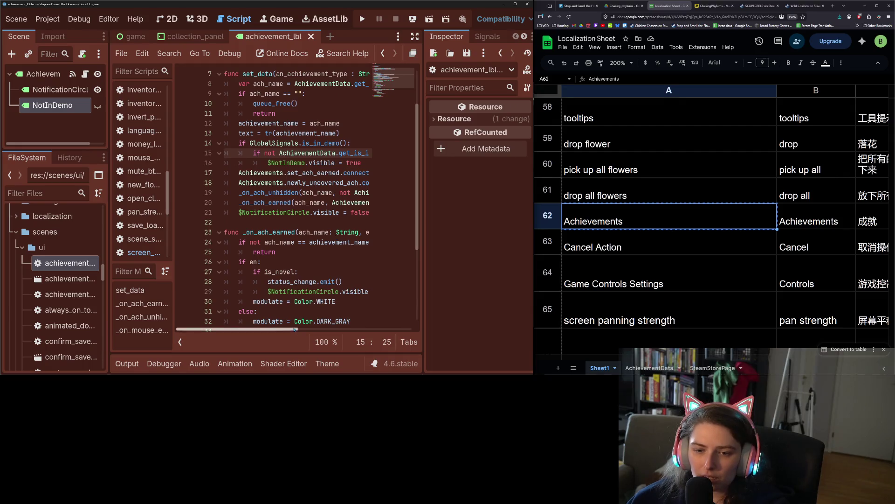
pyautogui.moveTo(296, 329)
pyautogui.mouseDown()
pyautogui.moveTo(360, 329)
pyautogui.moveTo(295, 330)
pyautogui.mouseUp()
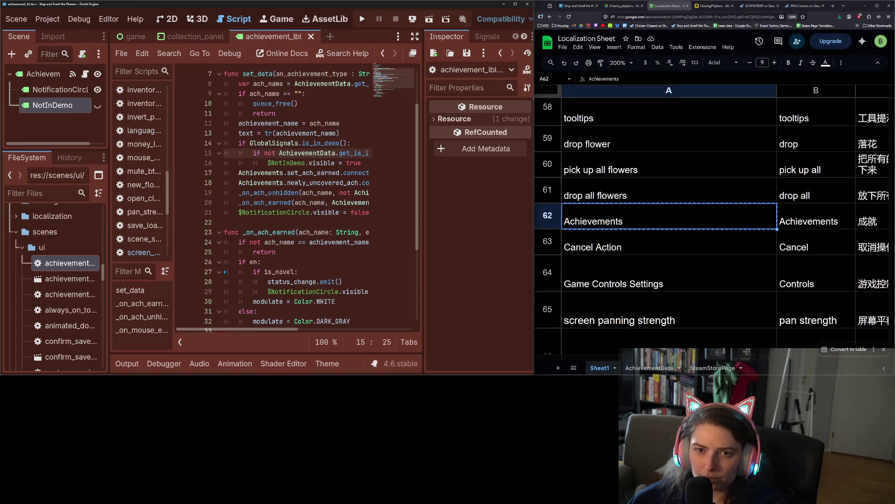
pyautogui.click(311, 36)
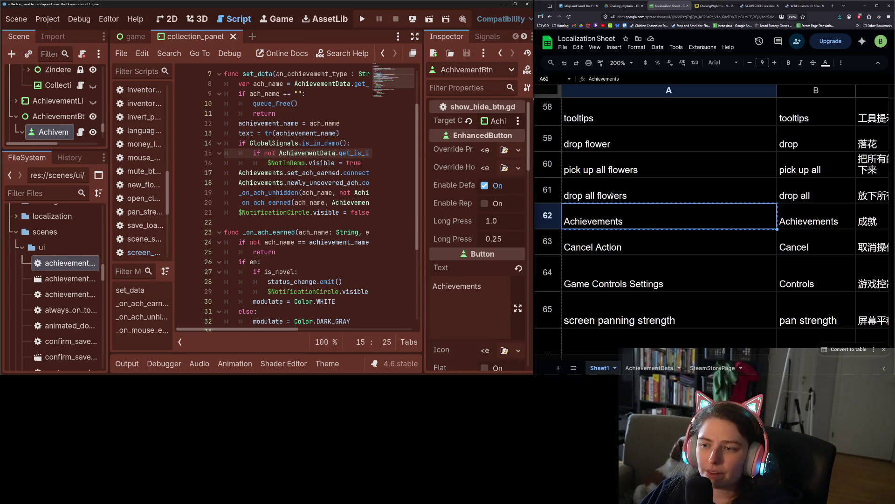
# Select the 'drop all flowers' entry in cell A61 and return to the script code
pyautogui.scroll(-3, 704, 256)
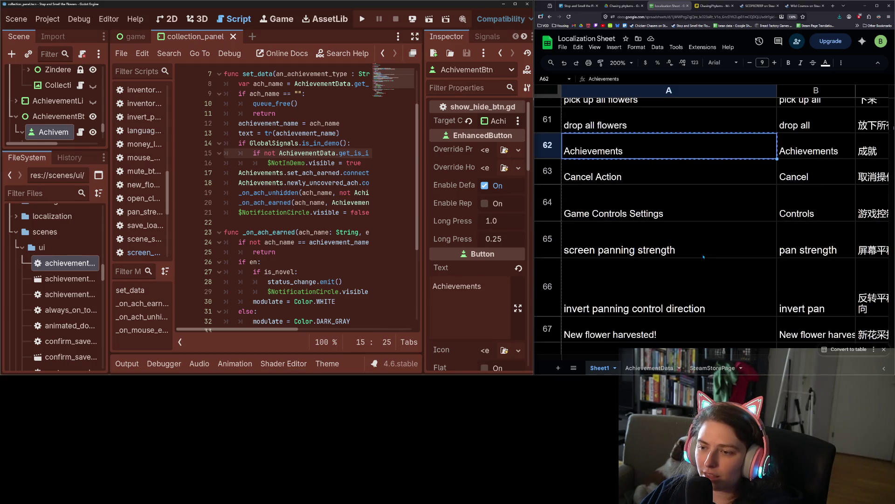
pyautogui.scroll(3, 704, 256)
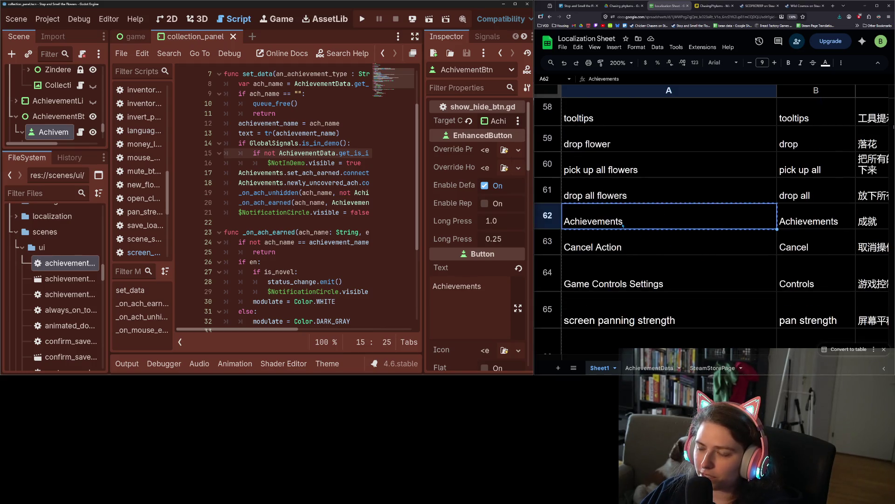
pyautogui.click(628, 202)
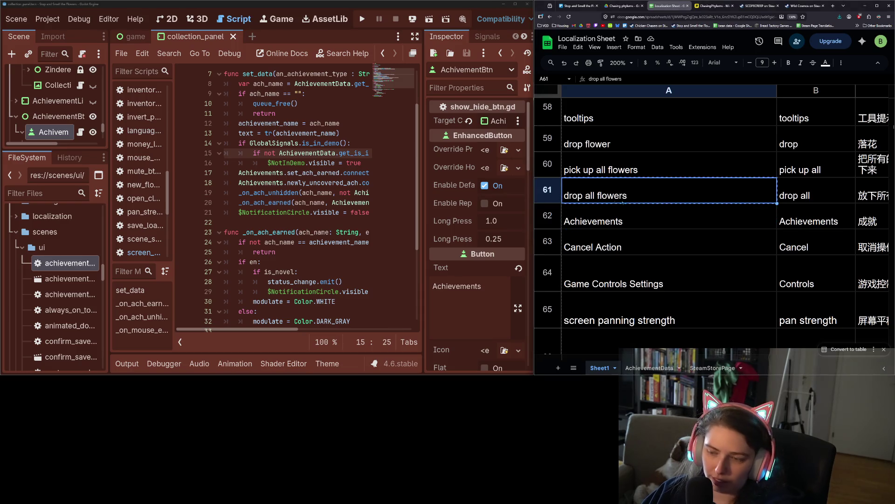
pyautogui.click(272, 242)
# Search the whole project for 'drop all flowers', which finds no results
pyautogui.hotkey('ctrl', 'shift', 'f')
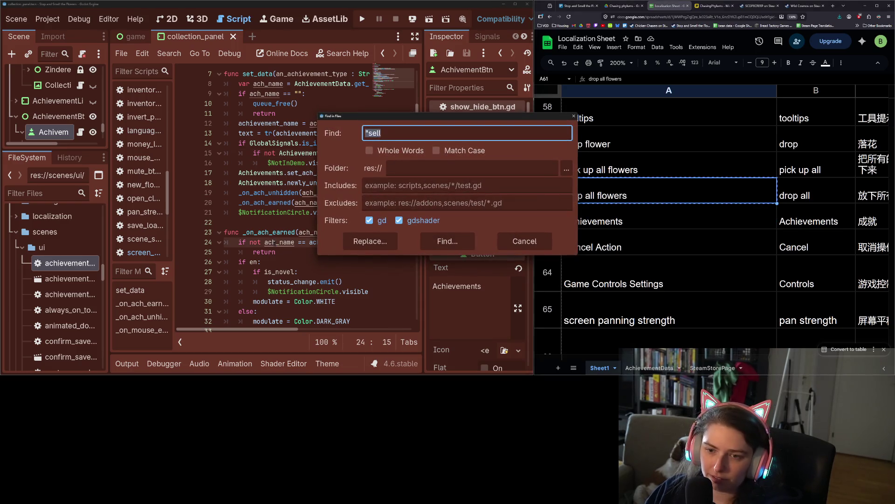
pyautogui.hotkey('ctrl', 'v')
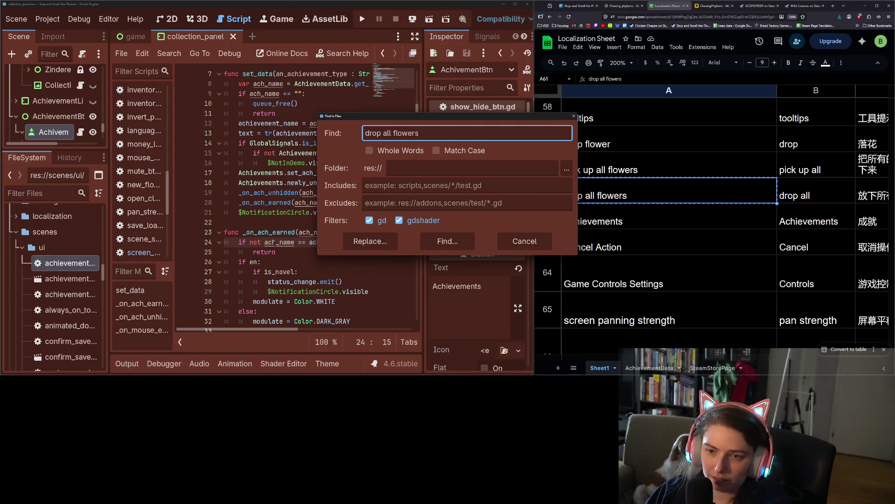
pyautogui.press('Return')
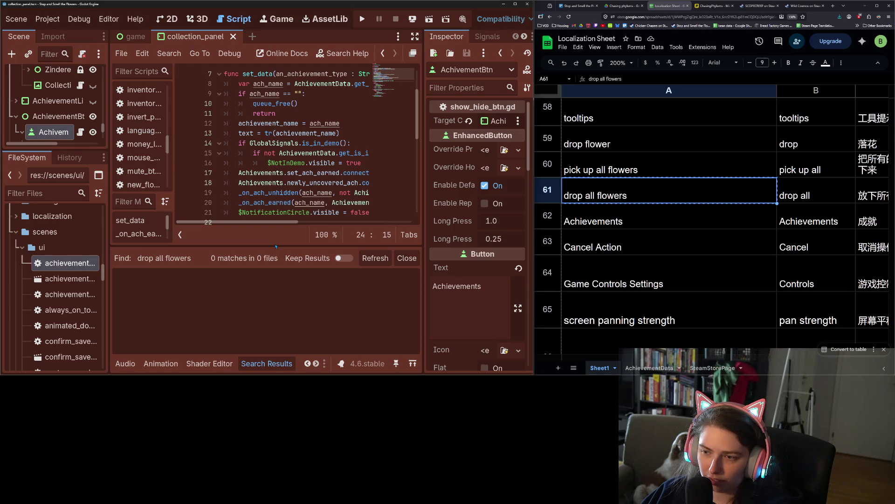
pyautogui.click(817, 190)
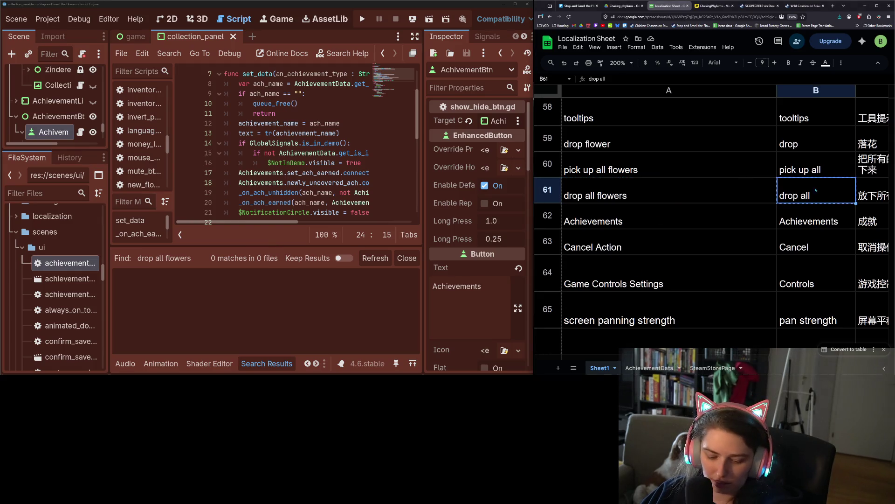
pyautogui.click(330, 154)
# Search the project for '"drop', listing 7 matches in inventory_btn.gd
pyautogui.hotkey('ctrl', 'shift', 'f')
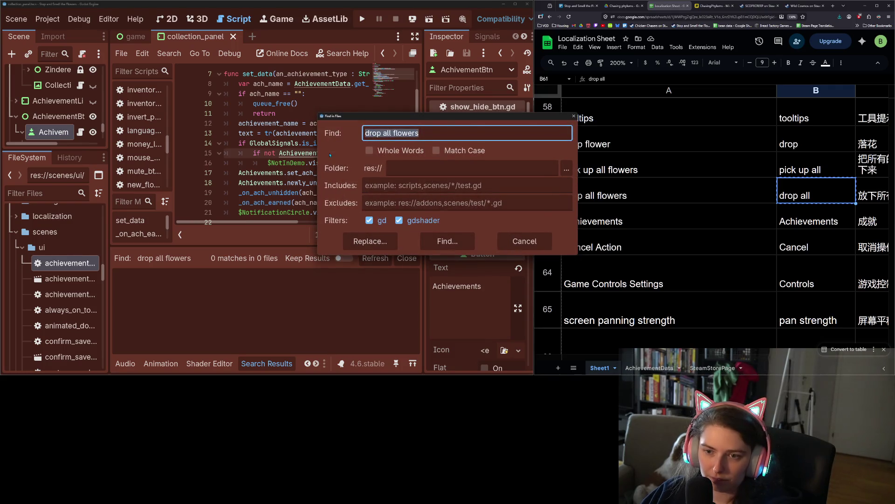
pyautogui.press('Escape')
pyautogui.click(321, 192)
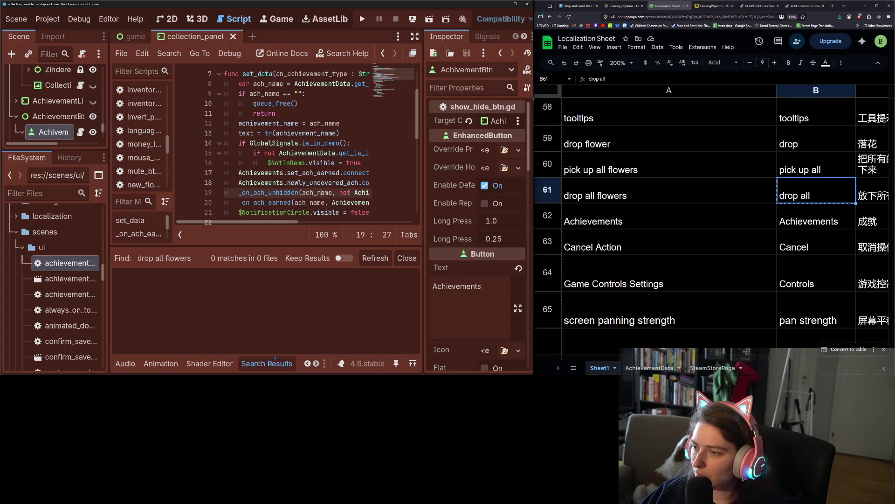
pyautogui.hotkey('ctrl', 'shift', 'f')
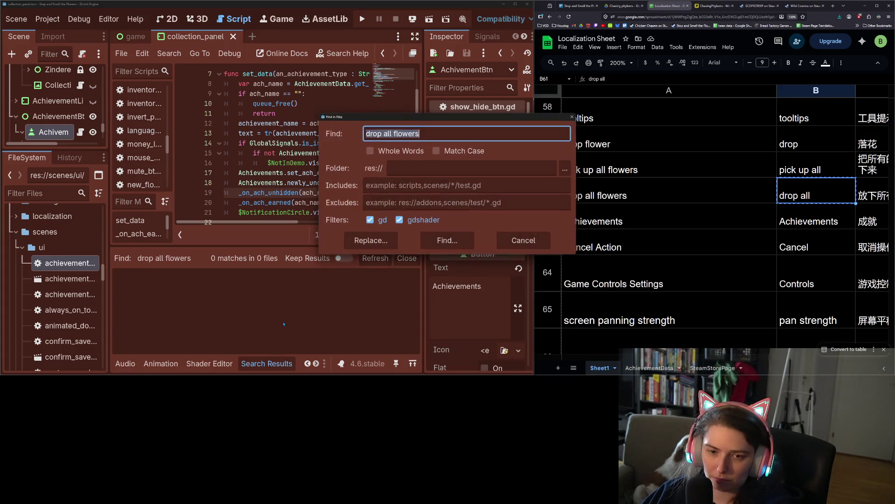
pyautogui.press('BackSpace')
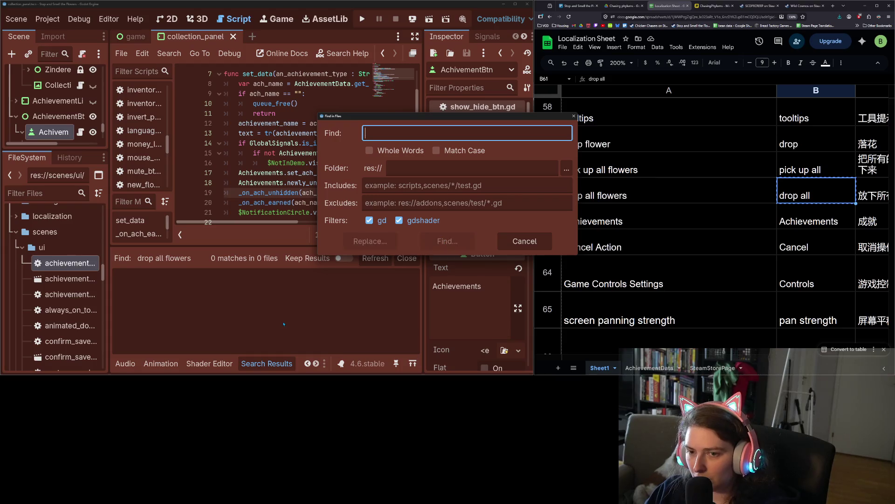
pyautogui.write('"drop')
pyautogui.press('Return')
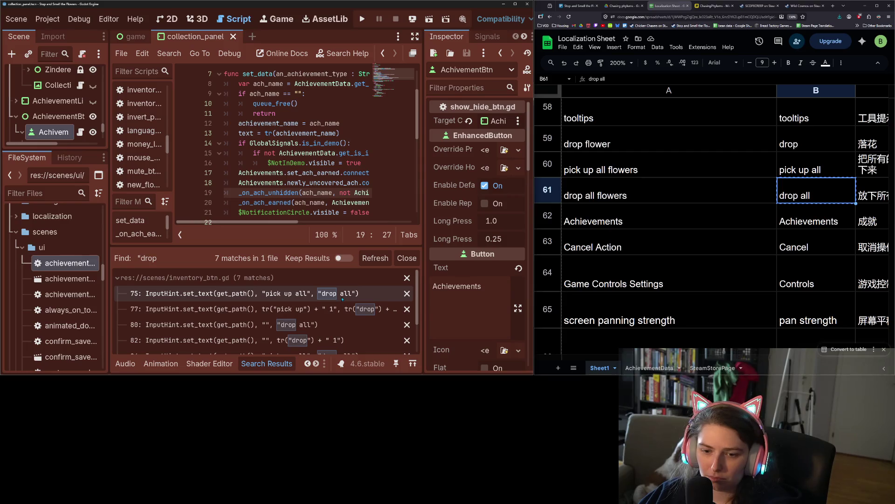
pyautogui.click(342, 299)
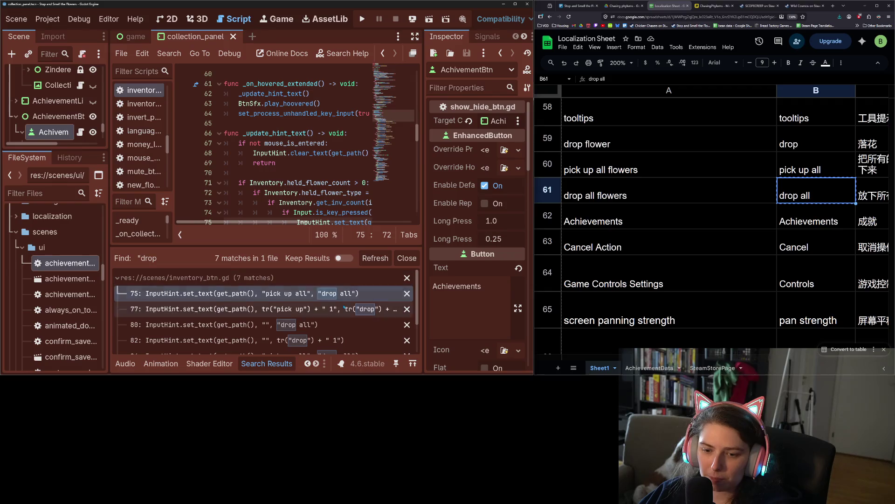
pyautogui.moveTo(301, 222); pyautogui.dragTo(389, 223)
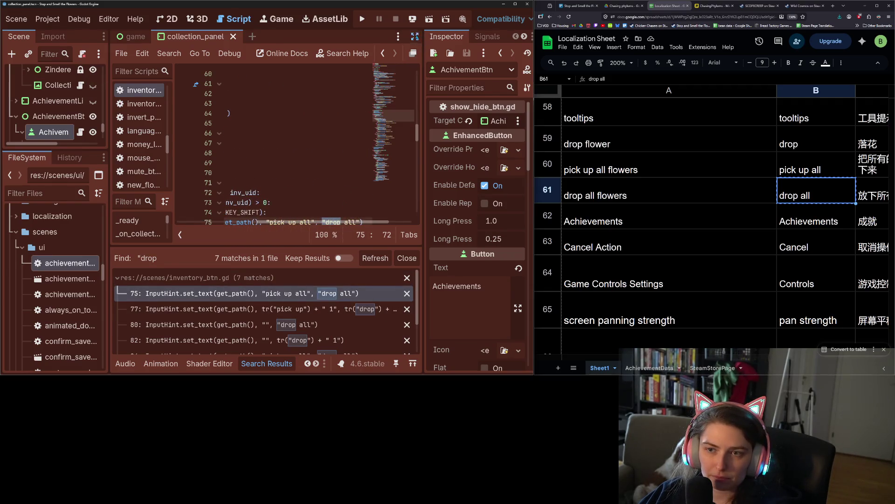
pyautogui.click(414, 53)
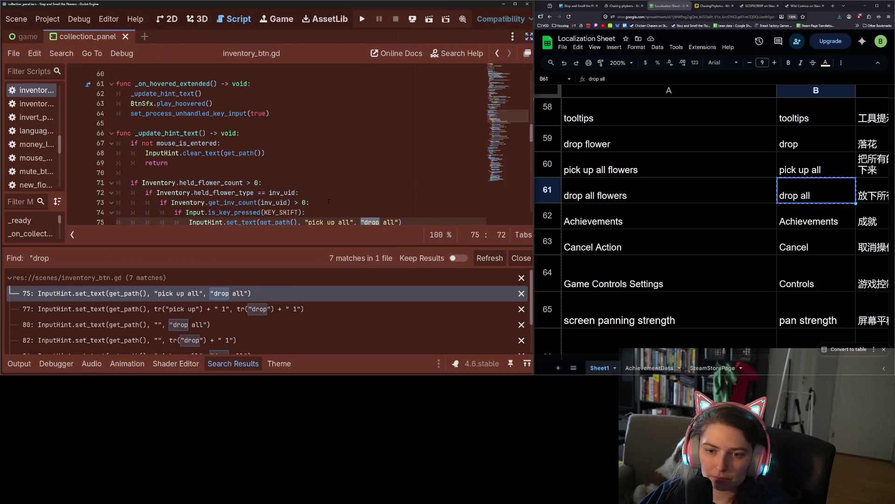
pyautogui.click(648, 201)
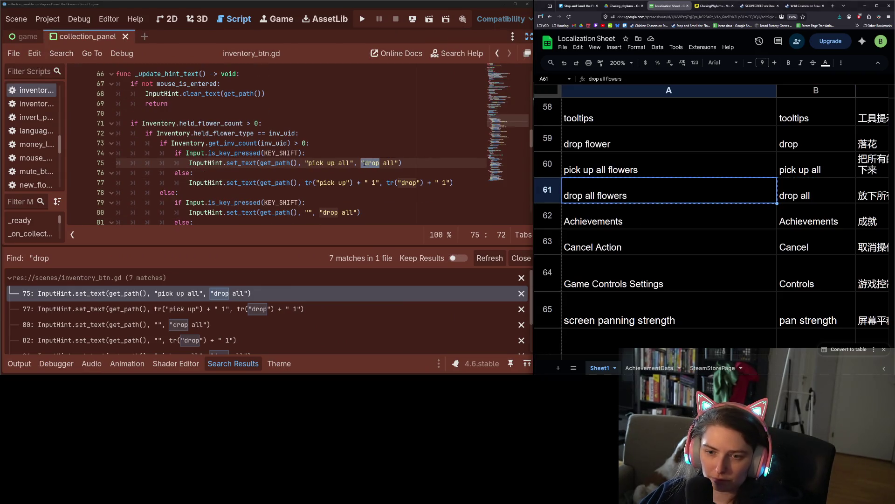
pyautogui.click(364, 162)
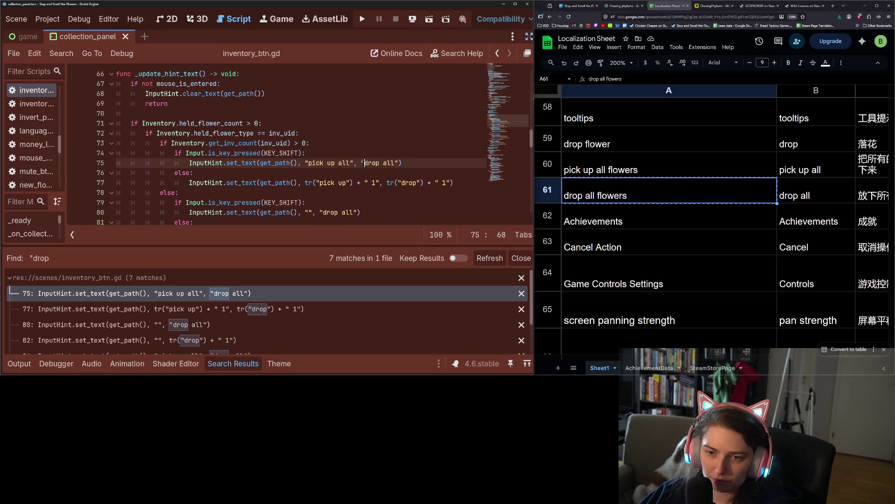
pyautogui.moveTo(364, 163); pyautogui.dragTo(396, 163)
pyautogui.hotkey('ctrl', 'v')
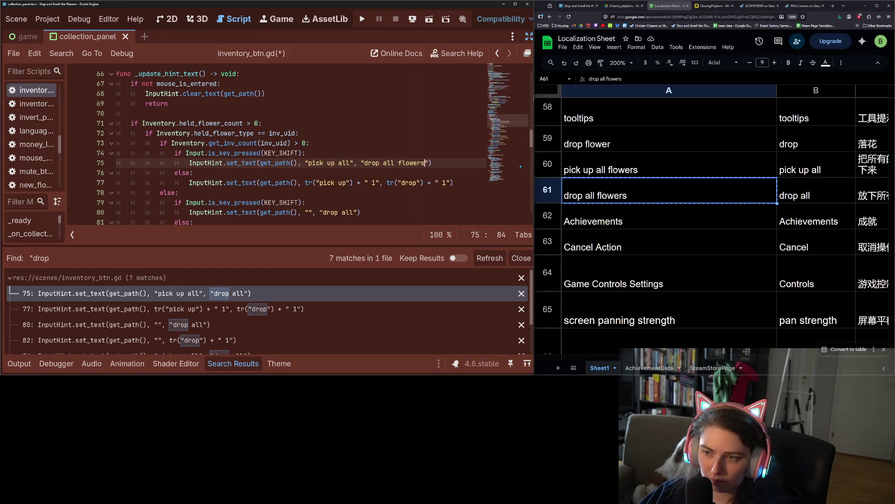
pyautogui.click(601, 144)
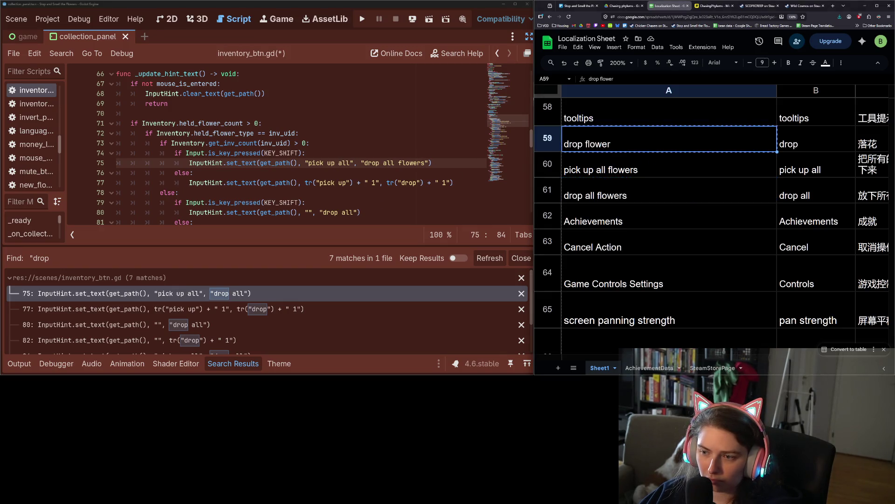
pyautogui.doubleClick(412, 163)
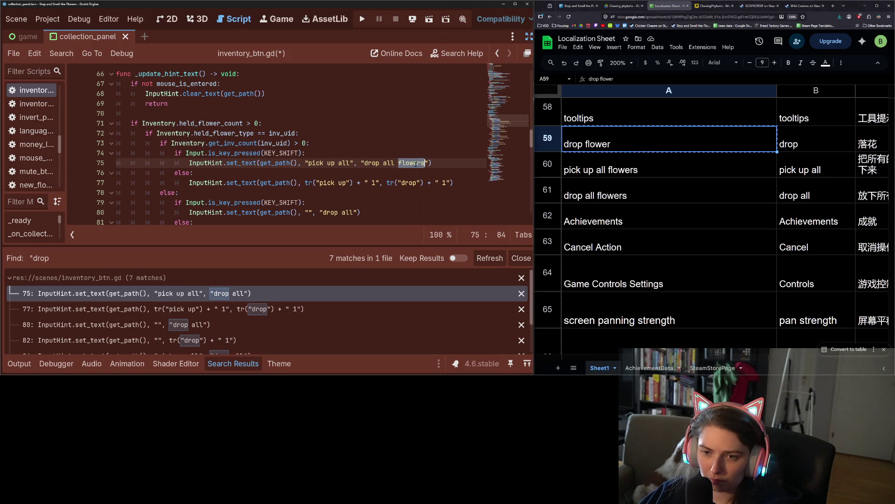
pyautogui.hotkey('ctrl', 'c')
pyautogui.doubleClick(344, 162)
pyautogui.hotkey('ctrl', 'v')
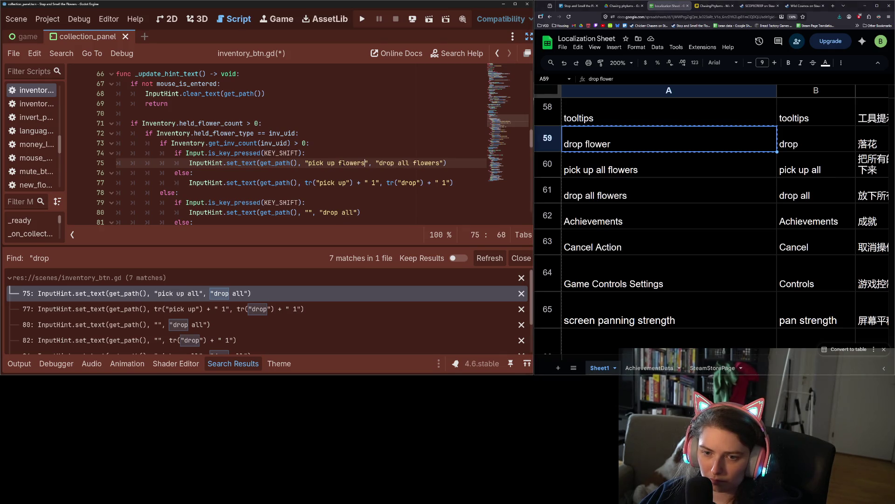
pyautogui.doubleClick(348, 212)
pyautogui.hotkey('ctrl', 'v')
pyautogui.scroll(-2, 379, 217)
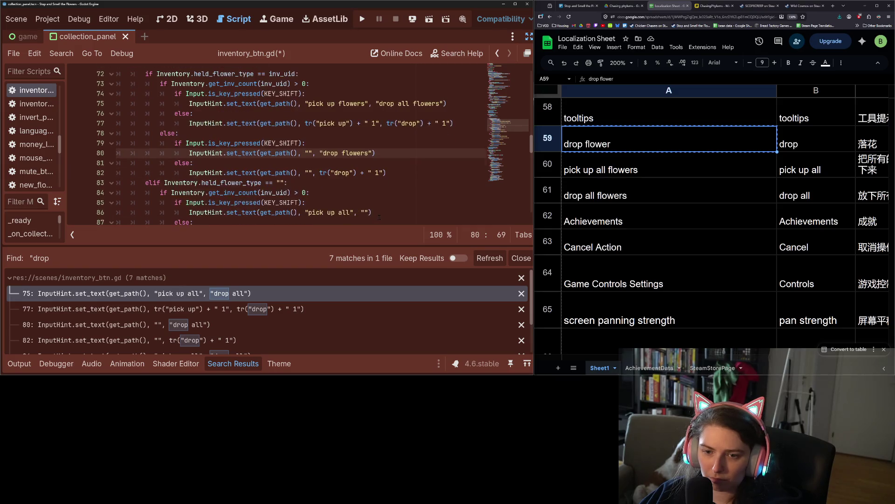
pyautogui.doubleClick(345, 210)
pyautogui.hotkey('ctrl', 'v')
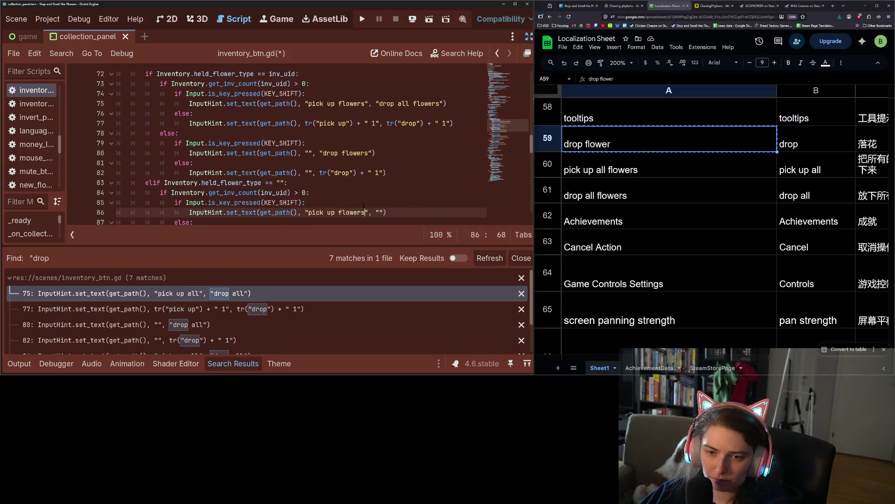
pyautogui.scroll(-3, 355, 206)
pyautogui.scroll(-1, 364, 205)
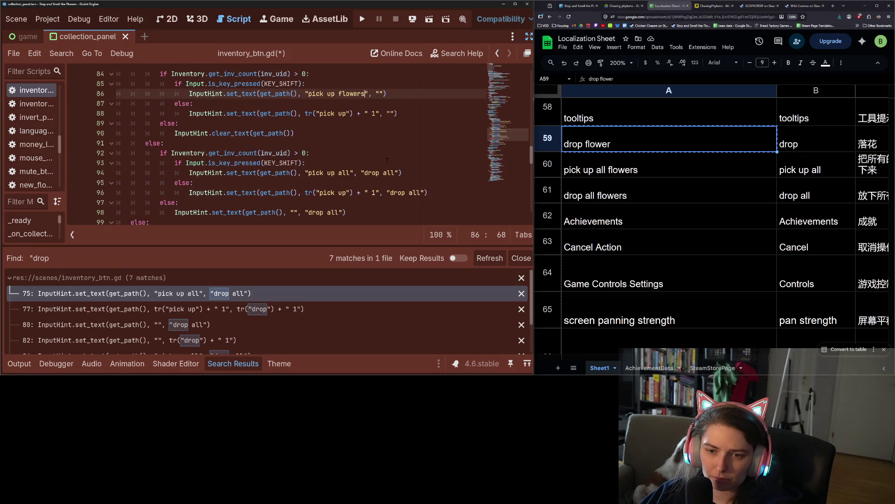
pyautogui.doubleClick(346, 173)
pyautogui.hotkey('ctrl', 'v')
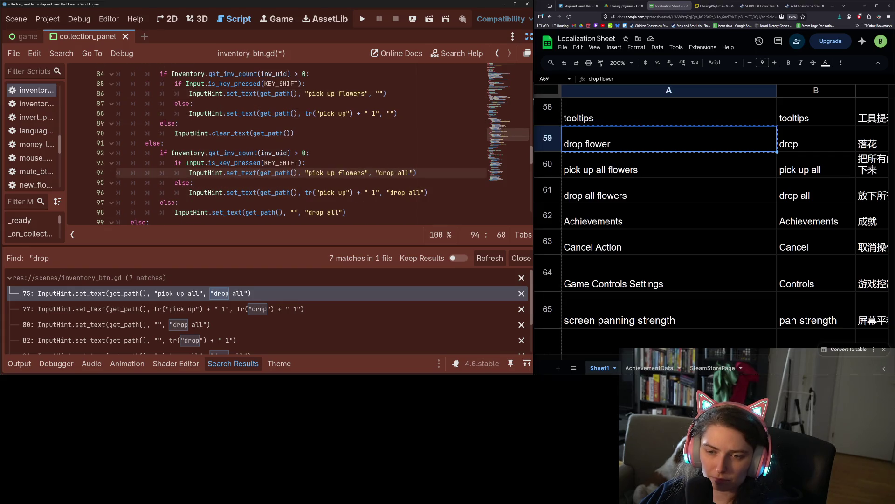
pyautogui.hotkey('ctrl', 'z')
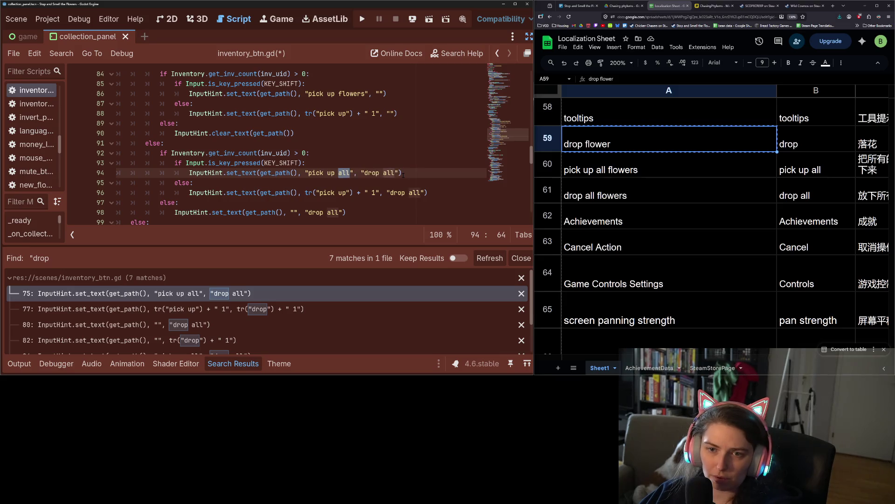
pyautogui.hotkey('ctrl', 'z')
pyautogui.hotkey('ctrl', 'z')
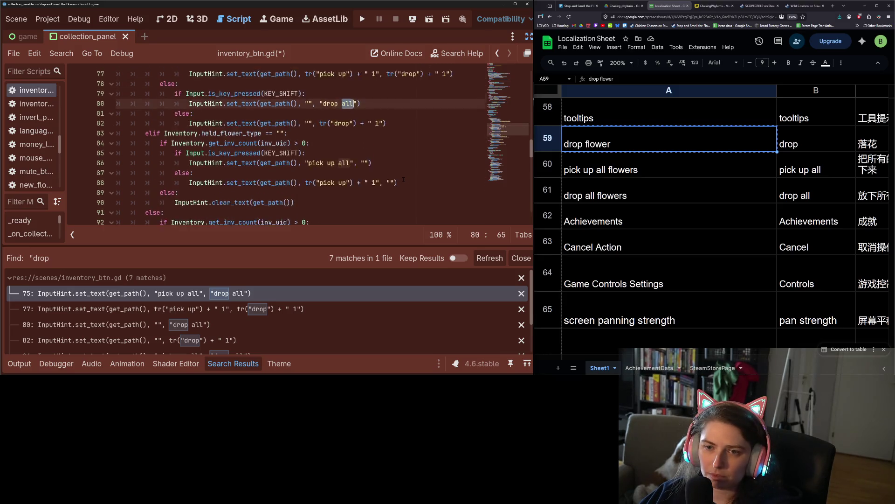
pyautogui.hotkey('ctrl', 'z')
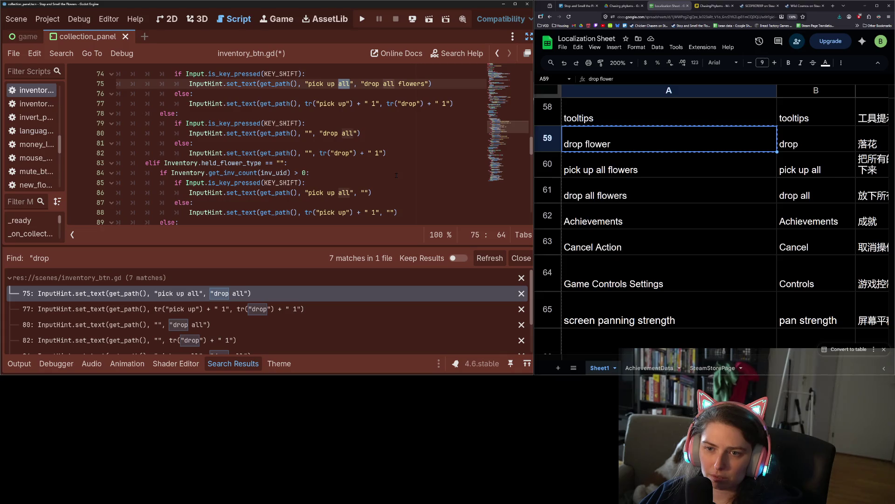
# Append ' flowers' to the 'pick up all' hint on line 75 and copy that word
pyautogui.press('Right')
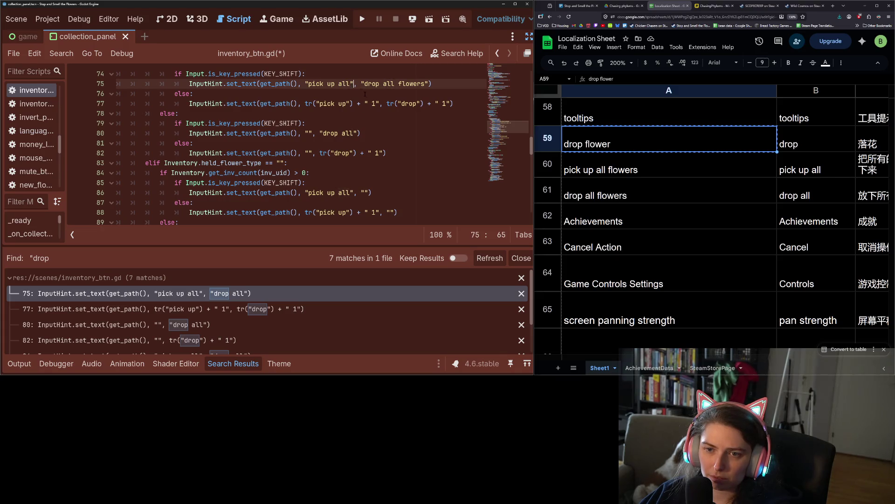
pyautogui.write('flowers')
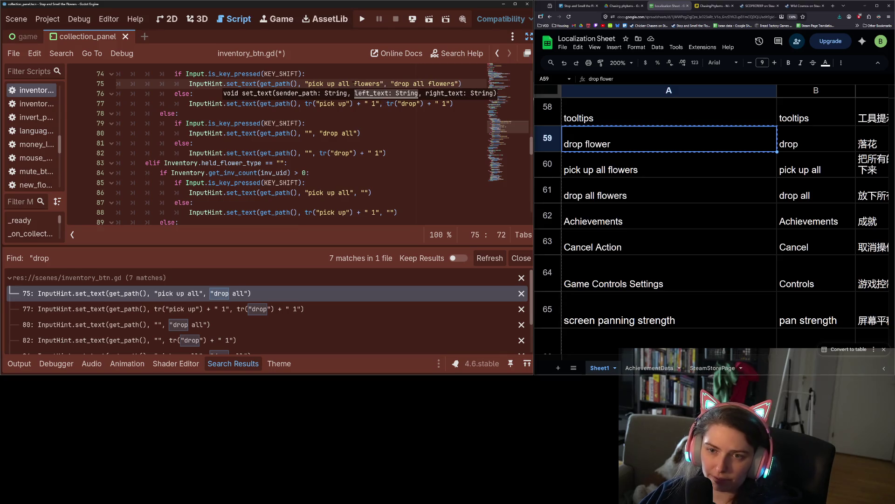
pyautogui.click(354, 84)
pyautogui.moveTo(353, 84); pyautogui.dragTo(380, 84)
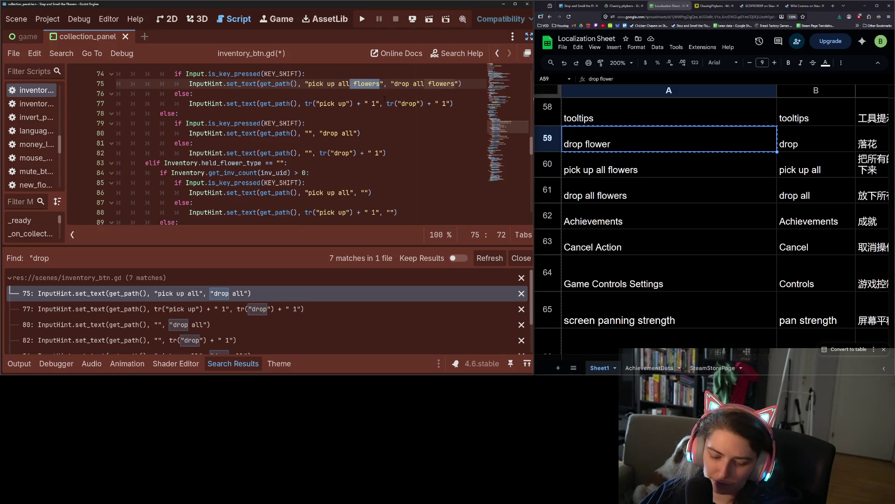
pyautogui.hotkey('ctrl', 'c')
pyautogui.scroll(-2, 373, 140)
# Append ' flowers' to the 'pick up all' and 'drop all' hints on lines 86–98
pyautogui.click(353, 133)
pyautogui.hotkey('ctrl', 'v')
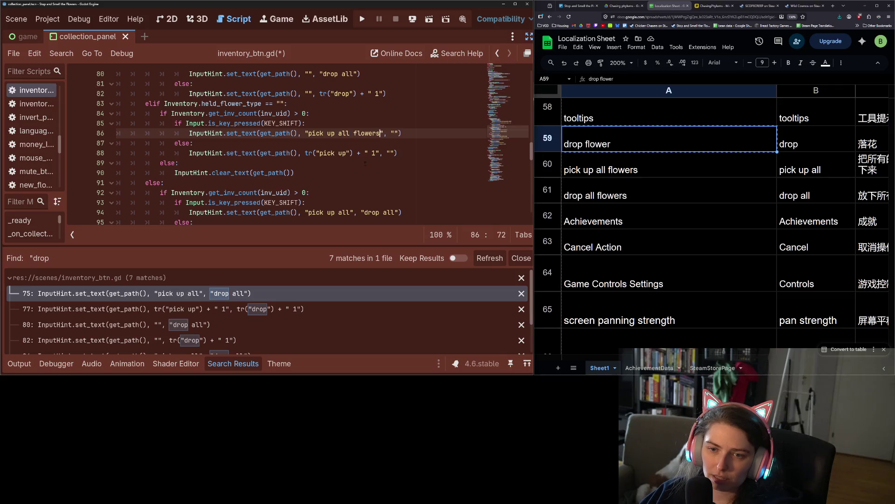
pyautogui.scroll(-1, 361, 182)
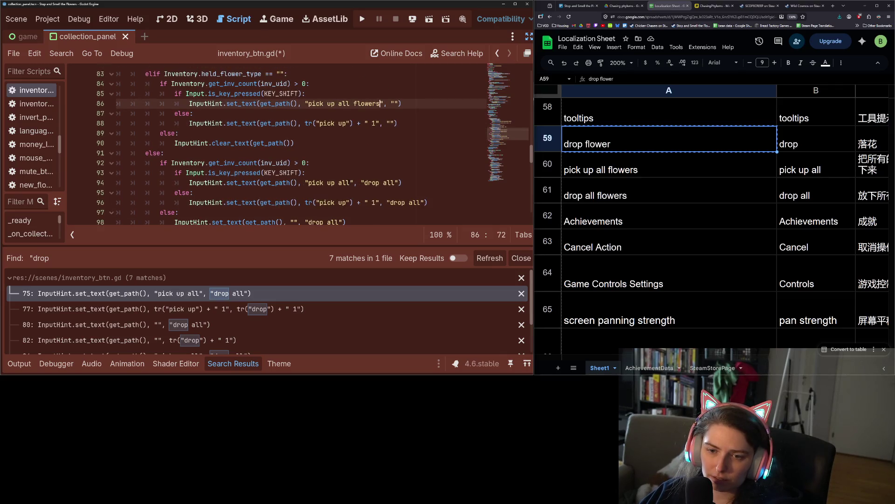
pyautogui.click(353, 182)
pyautogui.hotkey('ctrl', 'v')
pyautogui.click(425, 182)
pyautogui.hotkey('ctrl', 'v')
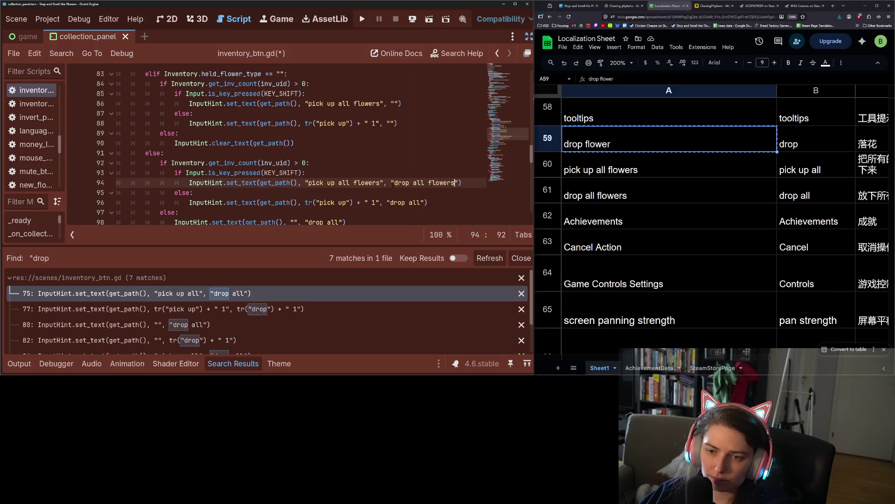
pyautogui.scroll(-1, 354, 192)
pyautogui.click(423, 172)
pyautogui.hotkey('ctrl', 'v')
pyautogui.click(341, 192)
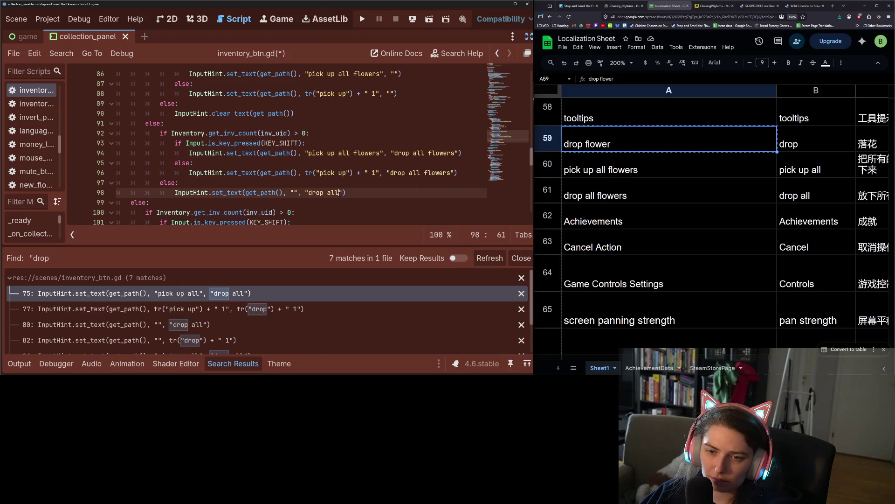
pyautogui.hotkey('ctrl', 'v')
# Make line 102 read 'pick up all flowers' and line 104 tr("pick up flower")
pyautogui.scroll(-2, 327, 190)
pyautogui.click(335, 172)
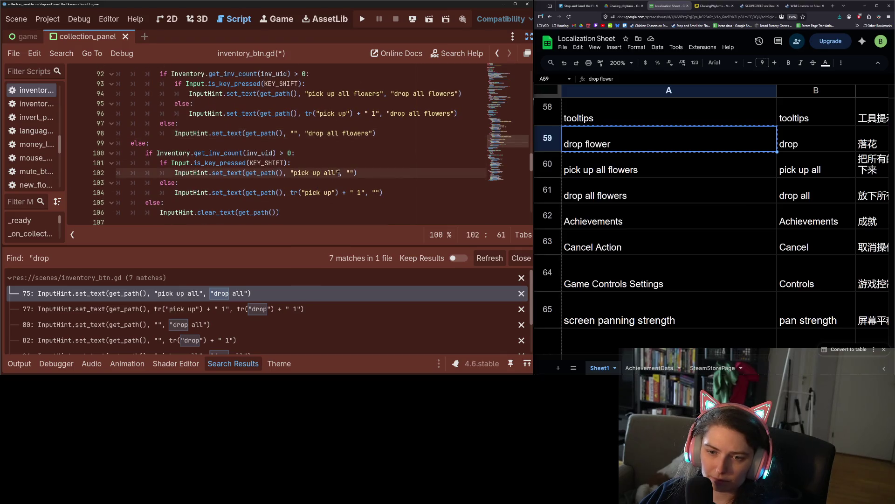
pyautogui.hotkey('ctrl', 'v')
pyautogui.scroll(-1, 358, 190)
pyautogui.scroll(1, 358, 190)
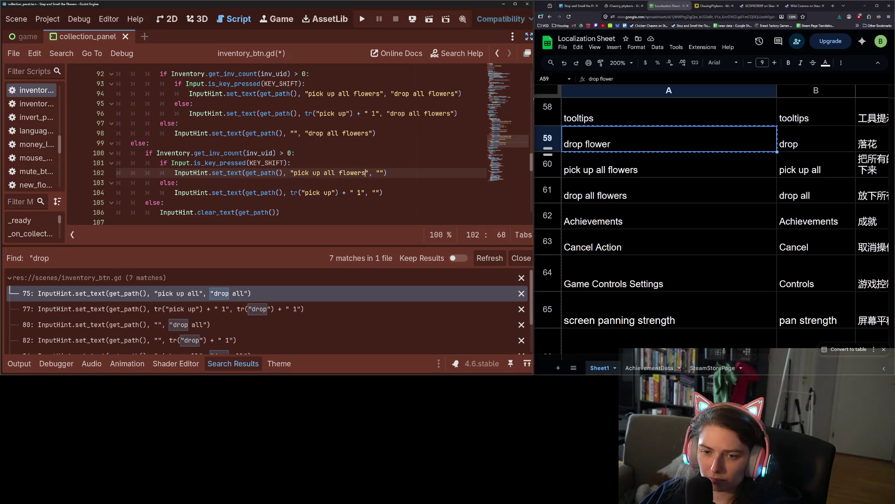
pyautogui.click(331, 193)
pyautogui.hotkey('ctrl', 'v')
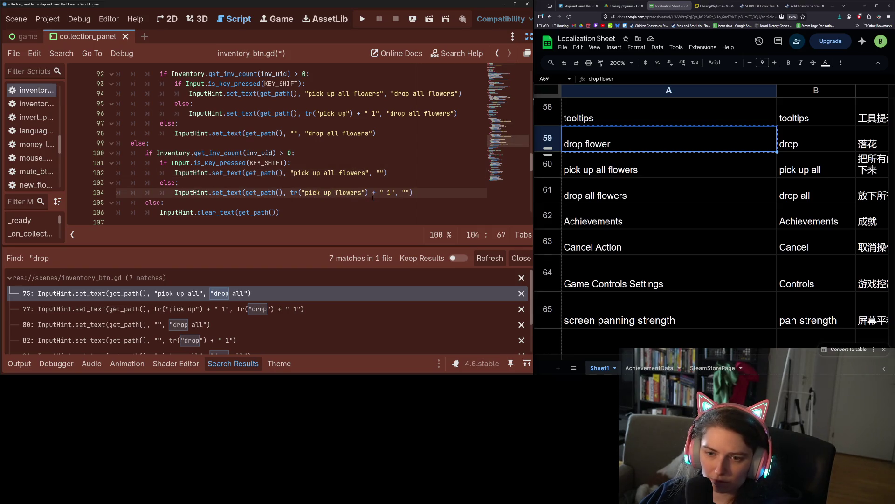
pyautogui.press('BackSpace')
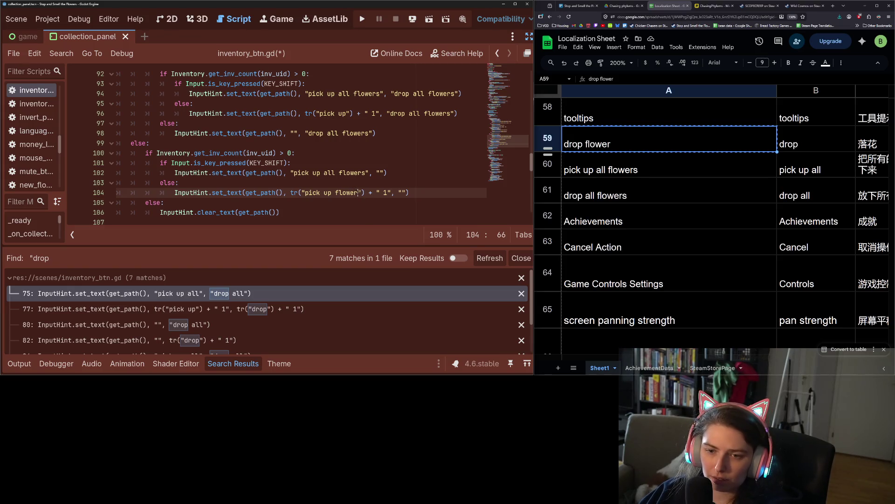
pyautogui.hotkey('shift', 'Left')
pyautogui.hotkey('shift', 'Left')
pyautogui.hotkey('shift', 'Left')
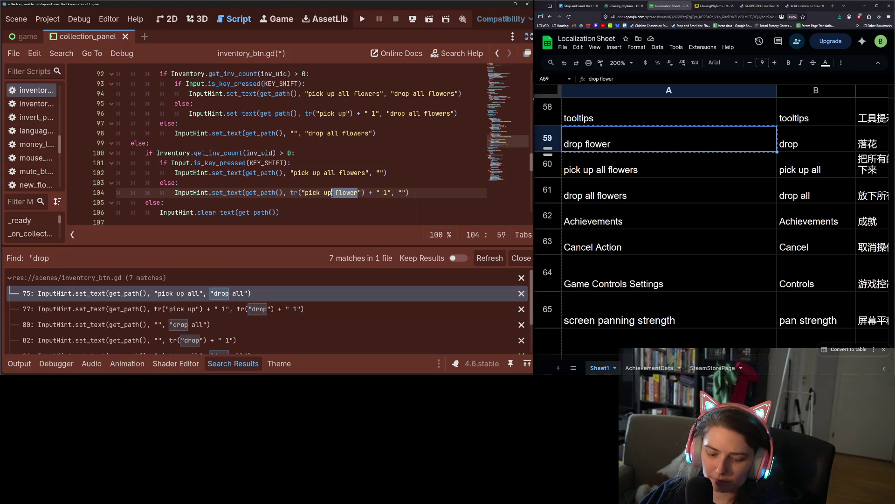
pyautogui.hotkey('ctrl', 'c')
# Change tr("pick up") to tr("pick up flower") on lines 96 and 88
pyautogui.click(350, 114)
pyautogui.hotkey('ctrl', 'v')
pyautogui.scroll(4, 386, 149)
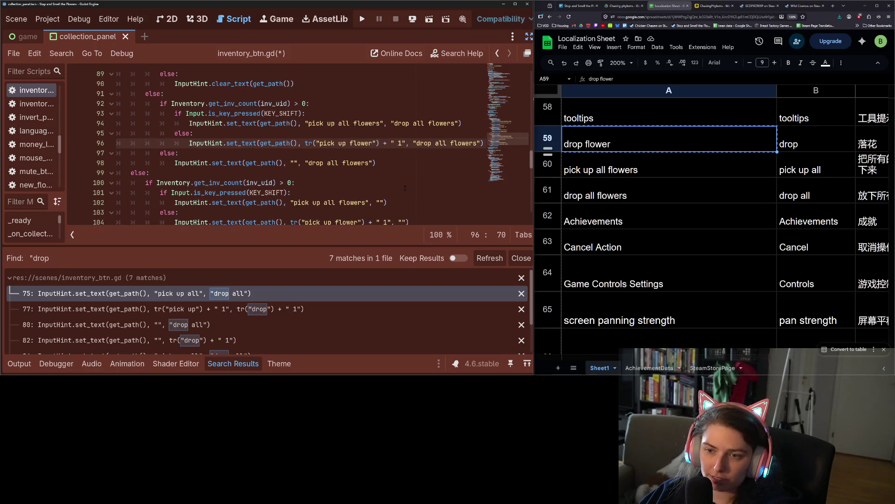
pyautogui.click(347, 153)
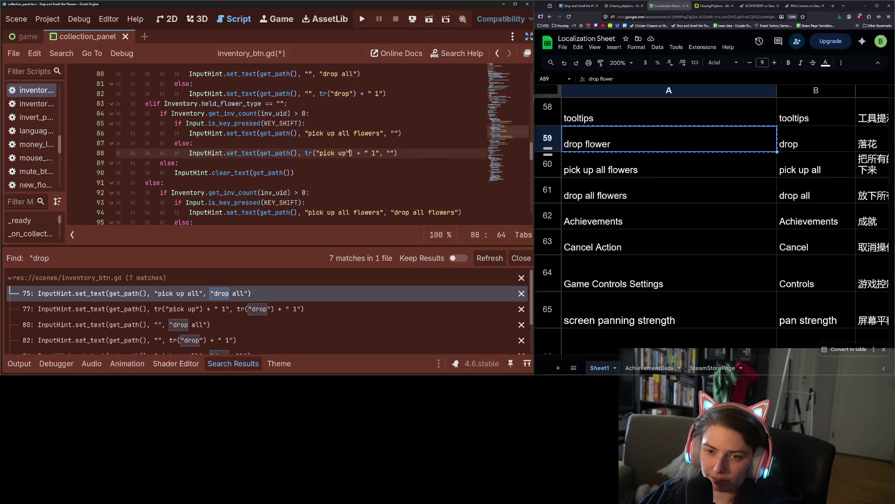
pyautogui.hotkey('ctrl', 'v')
pyautogui.scroll(1, 373, 186)
pyautogui.scroll(1, 372, 187)
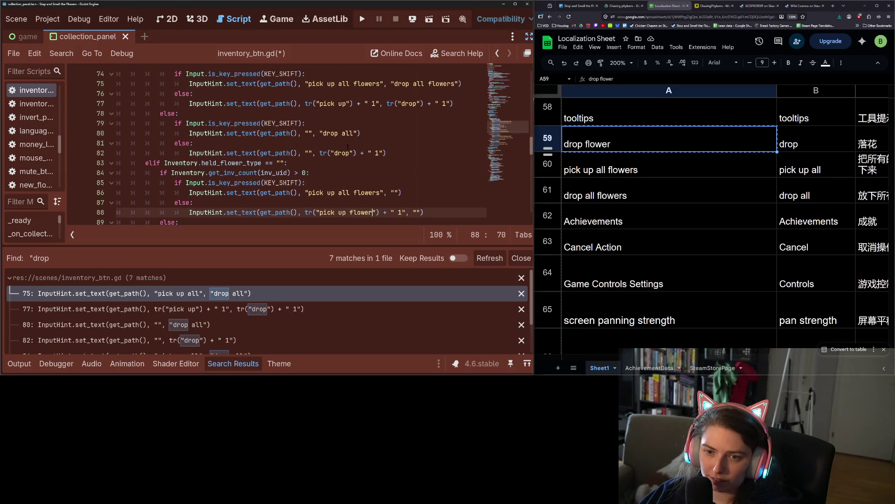